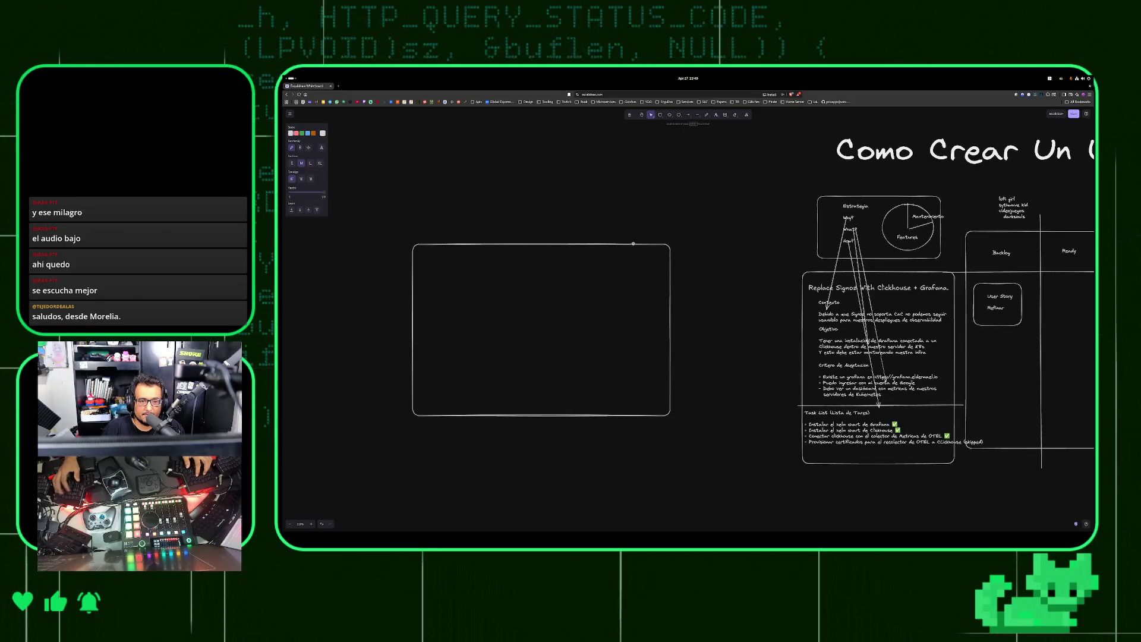
Type 'IA' as the rectangle's title and enlarge it to about triple size
text(IA)
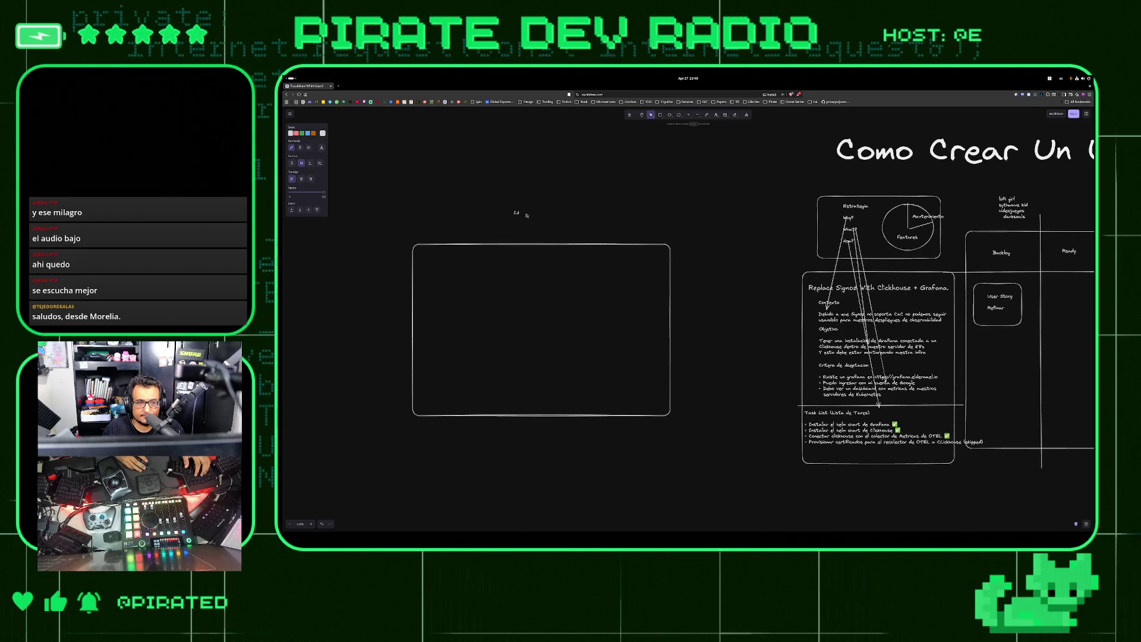
key(Escape)
drag(520, 215, 540, 237)
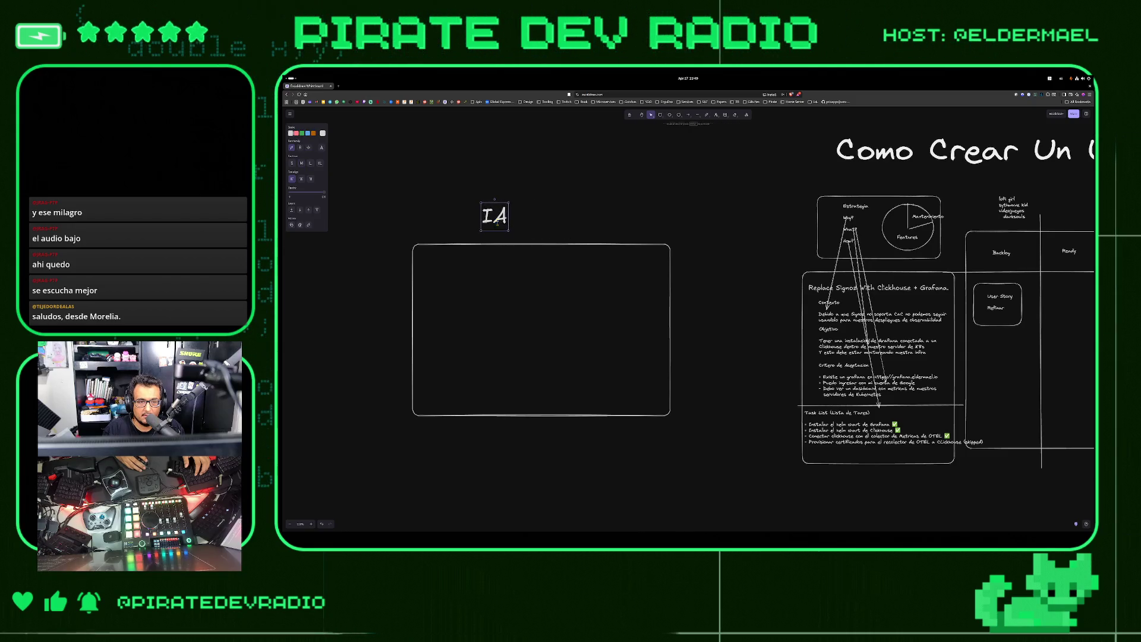
double_click(494, 216)
click(594, 172)
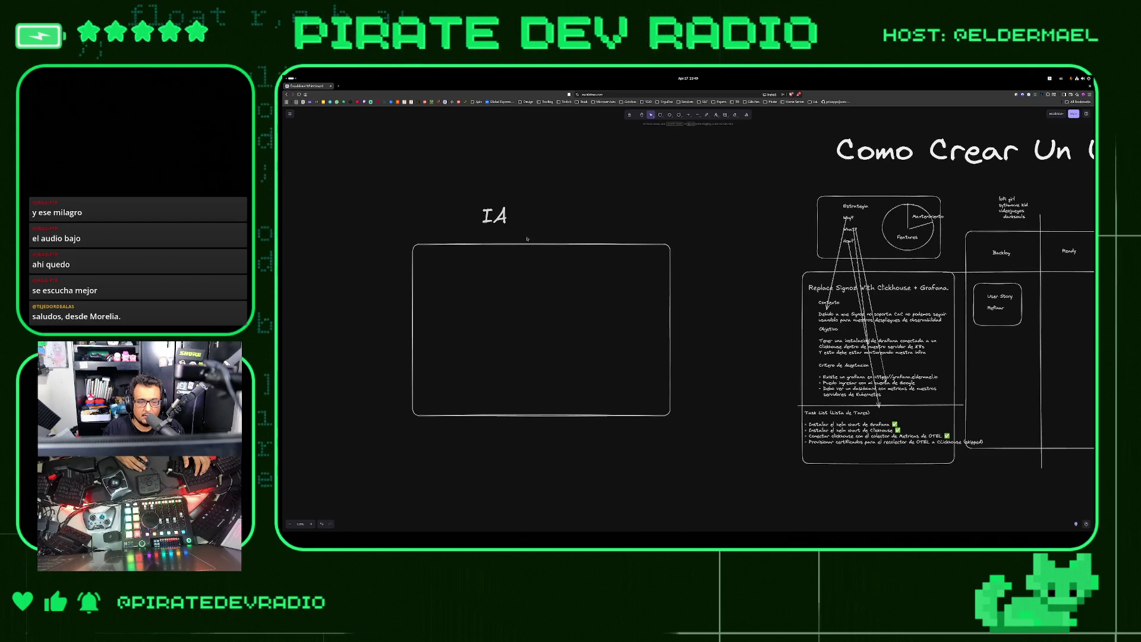
Draw two vertical divider lines inside the rectangle, forming three columns
click(696, 115)
drag(588, 245, 591, 272)
drag(582, 391, 588, 414)
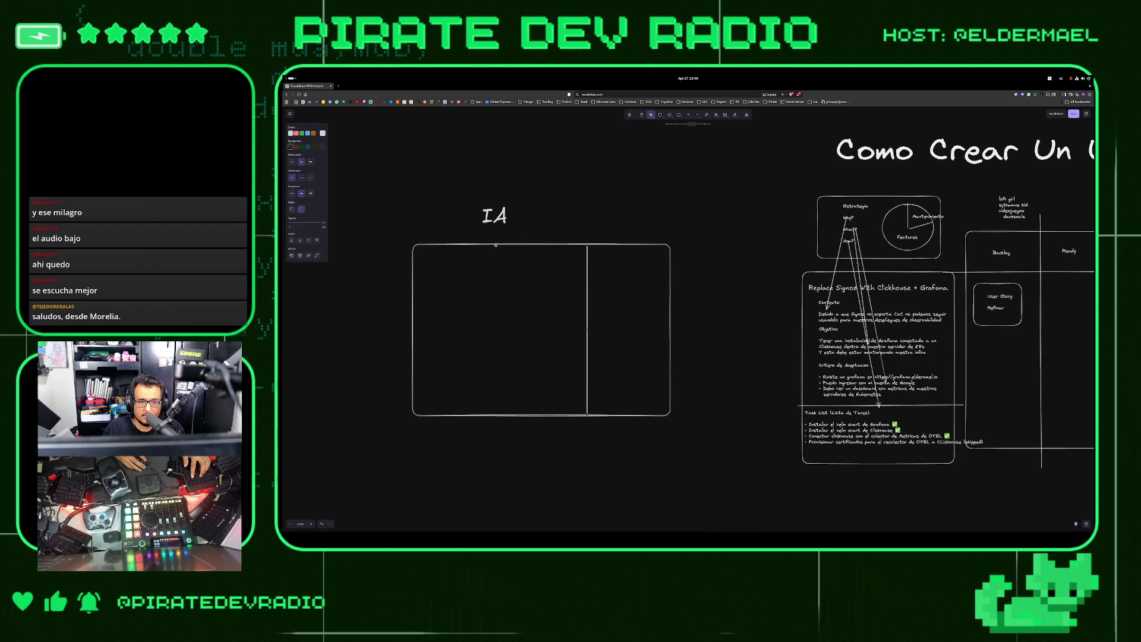
key(l)
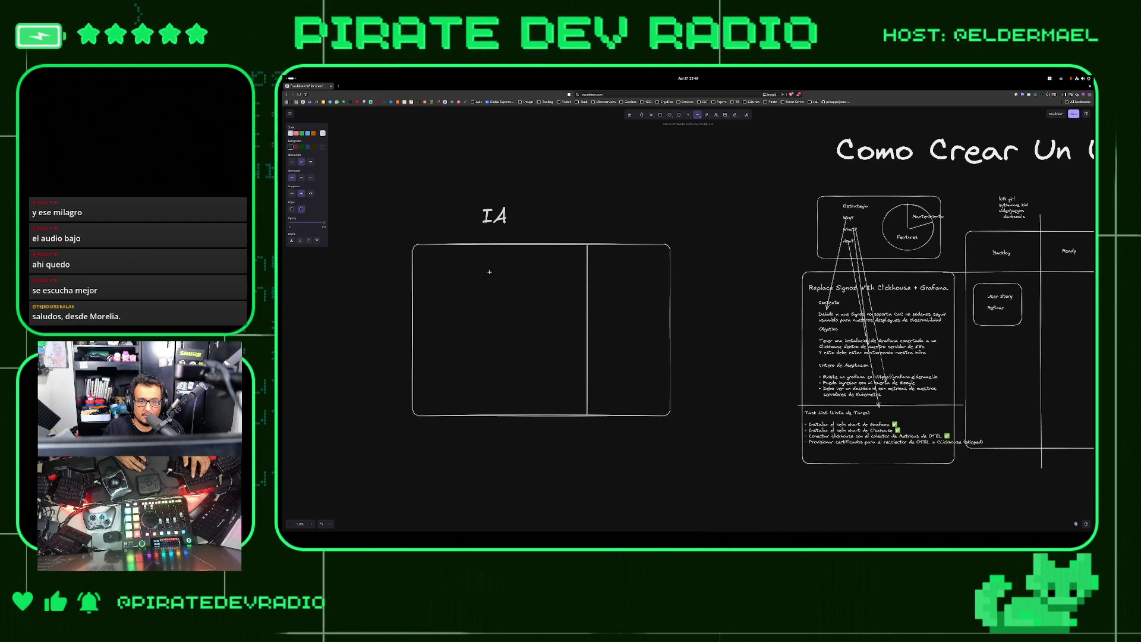
drag(494, 370, 490, 414)
key(Escape)
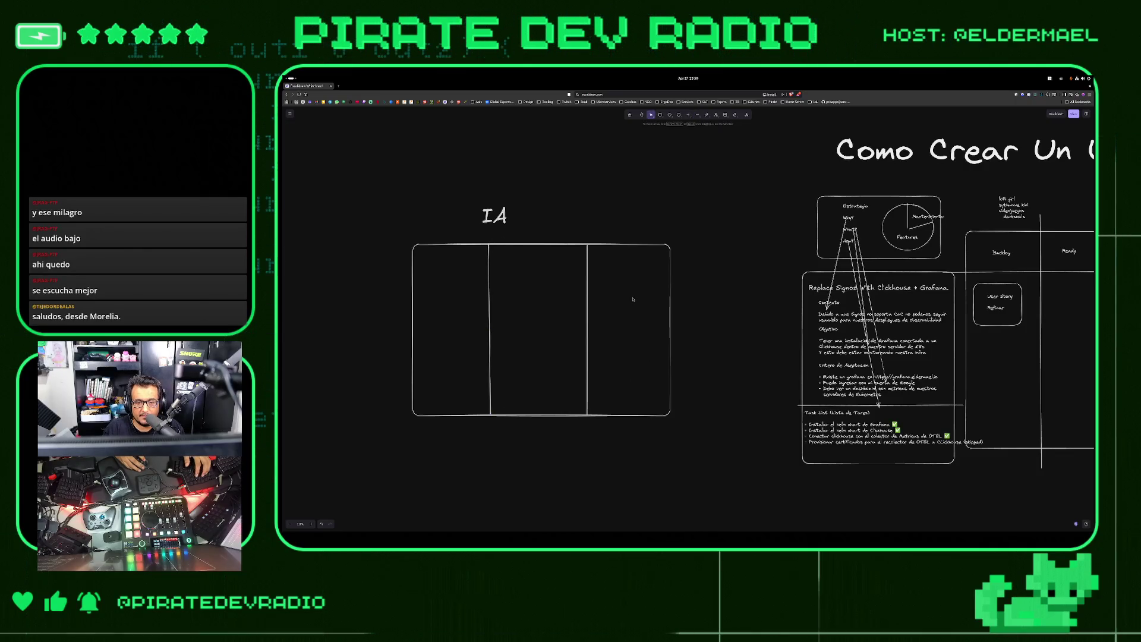
Write a 'Model' label in the right column and enlarge it
key(t)
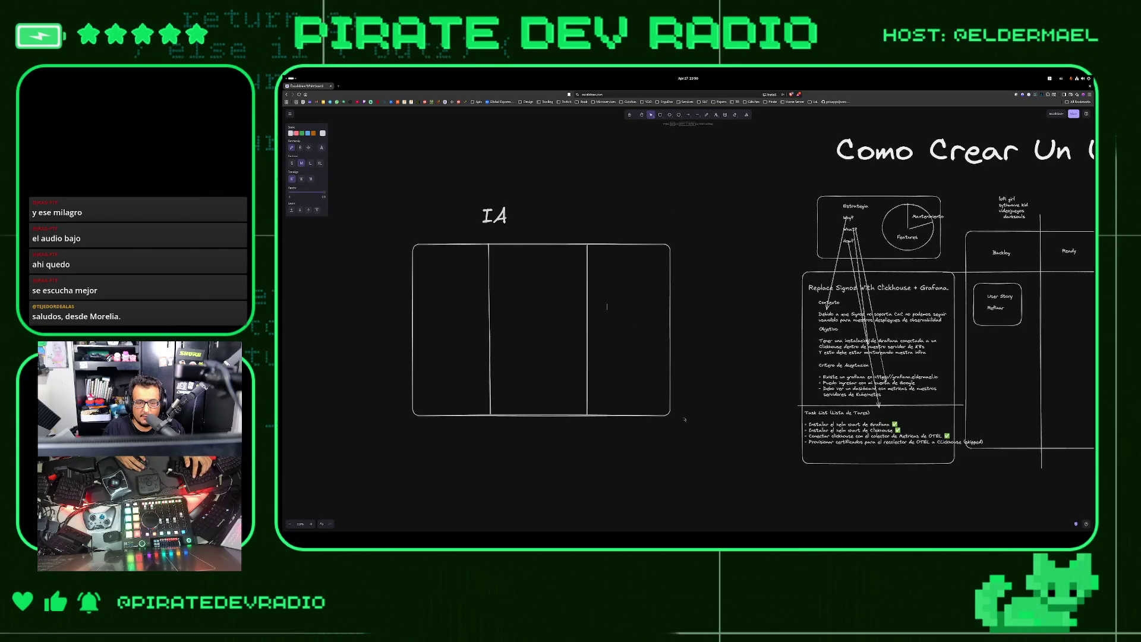
text(dal)
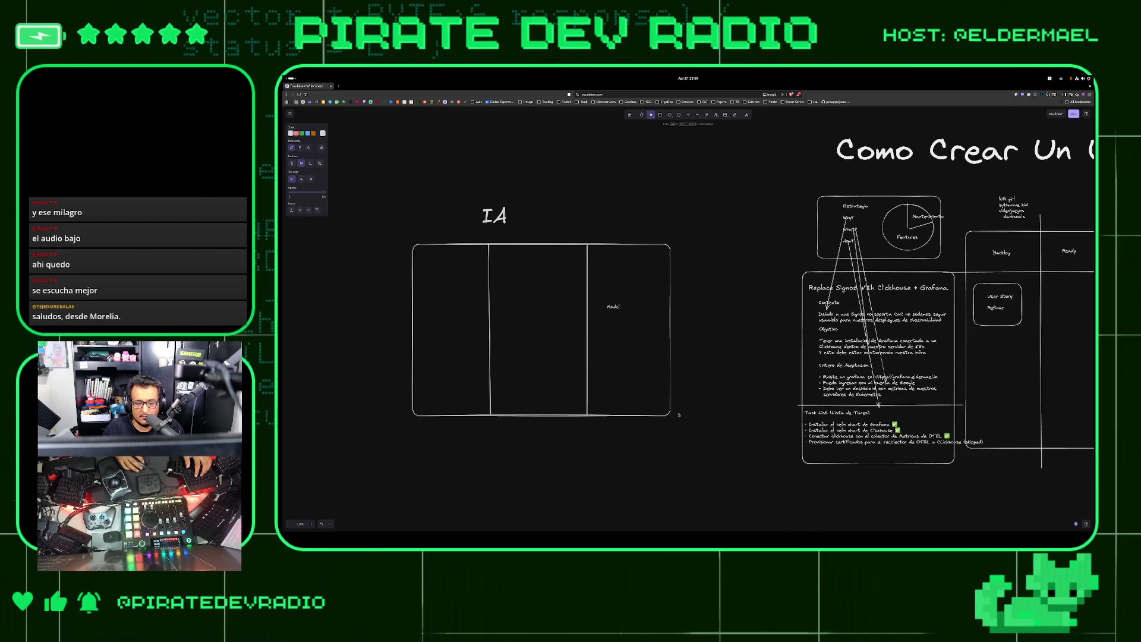
key(Escape)
click(618, 309)
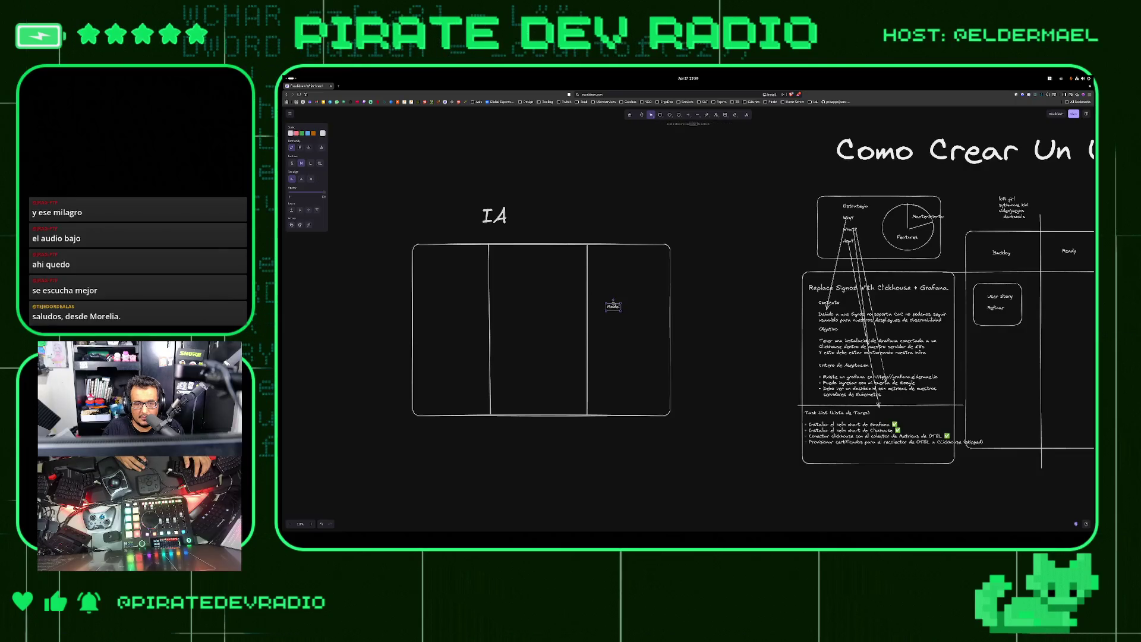
drag(617, 294, 649, 308)
List GPT, Gemma and Qwen on separate lines beneath Model
double_click(632, 300)
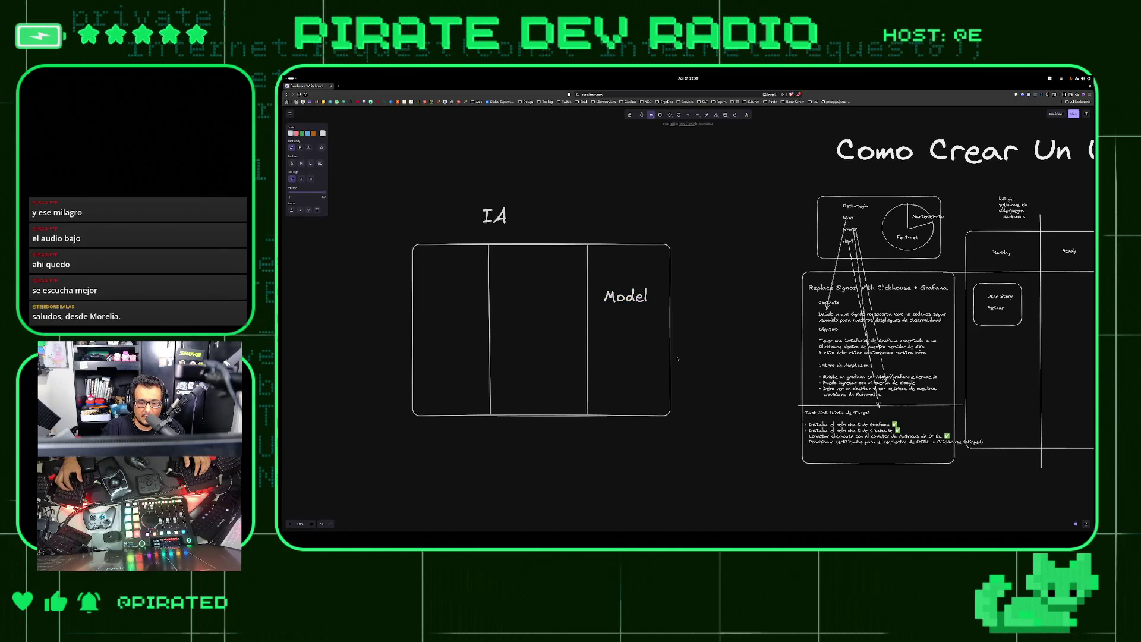
key(Return)
text(GPT)
key(Return)
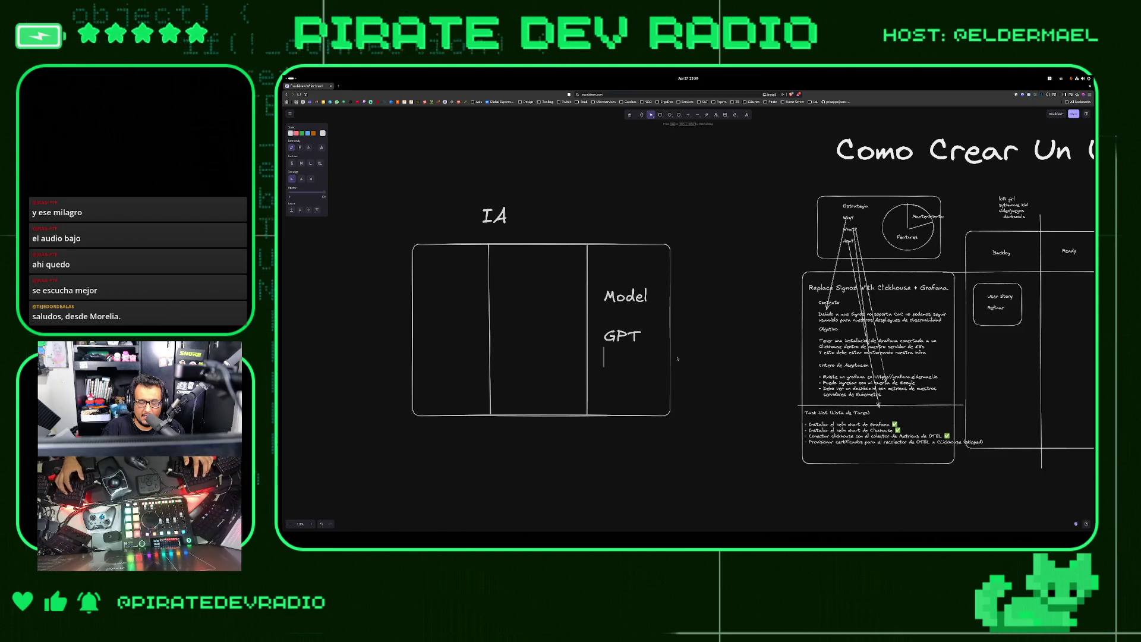
text(GEmm)
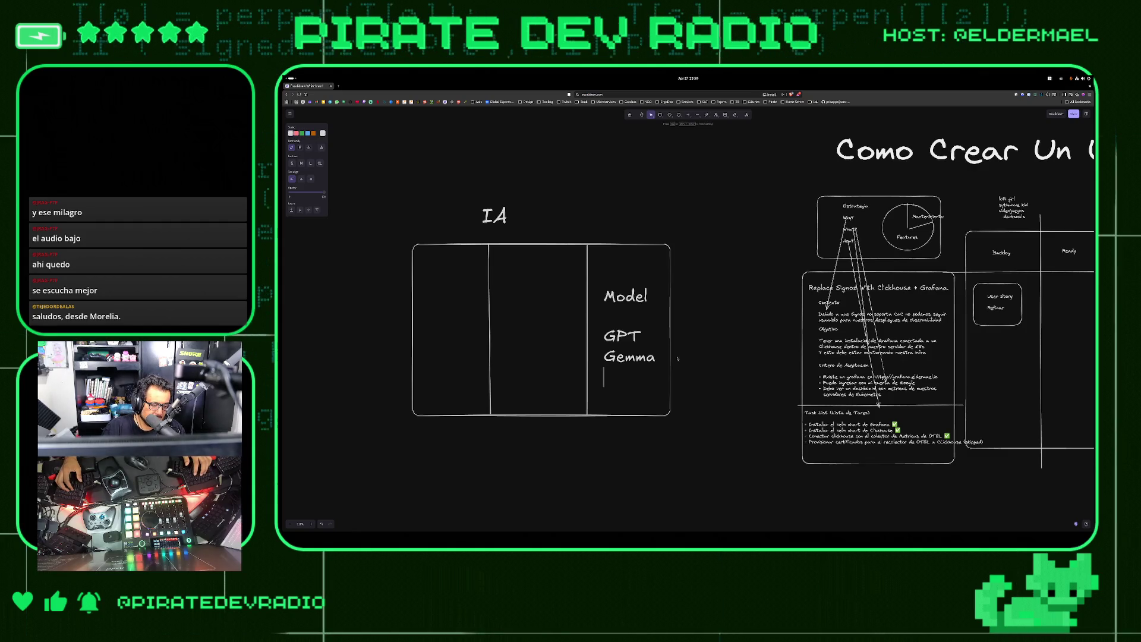
text(Qwen)
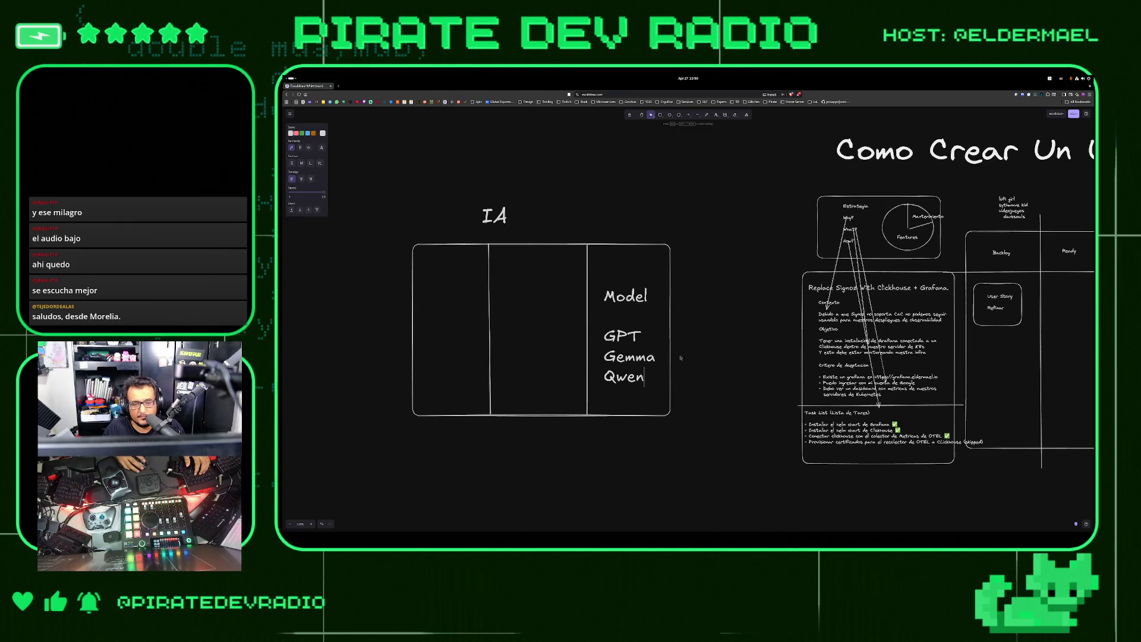
click(560, 295)
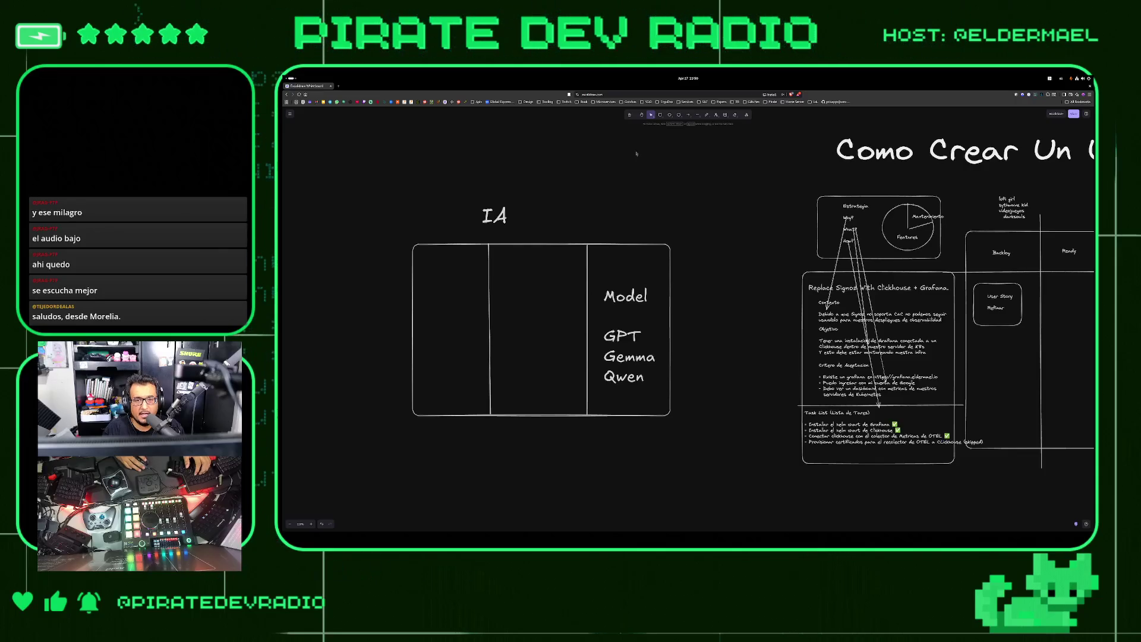
Write 'Provider Harness' in the middle column, increase its font size and nudge it down-left
key(t)
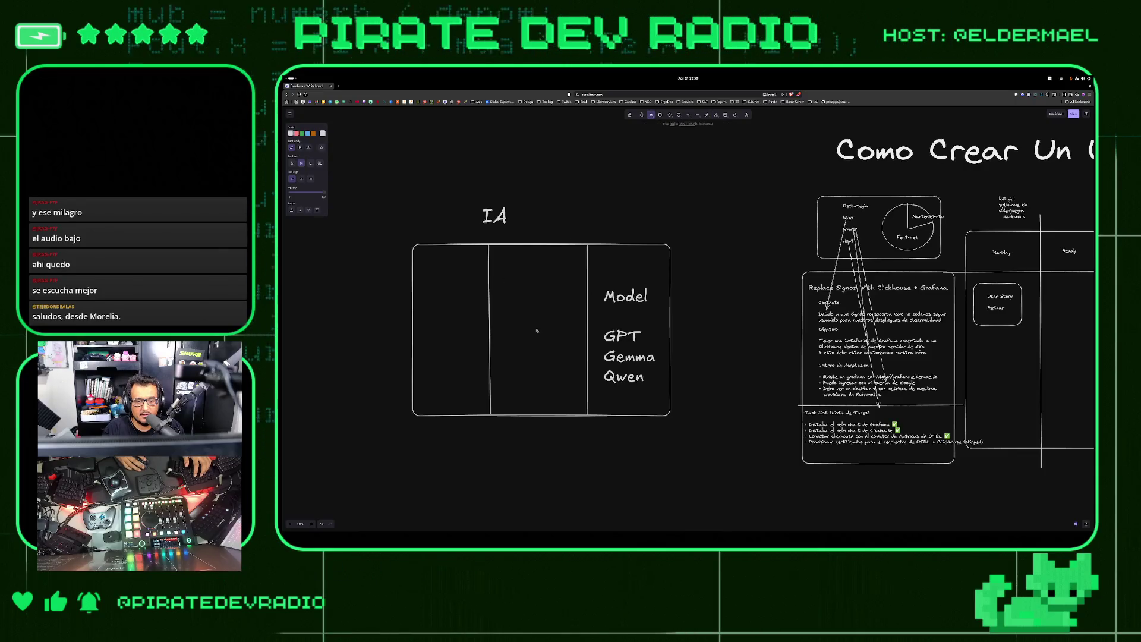
text(Har)
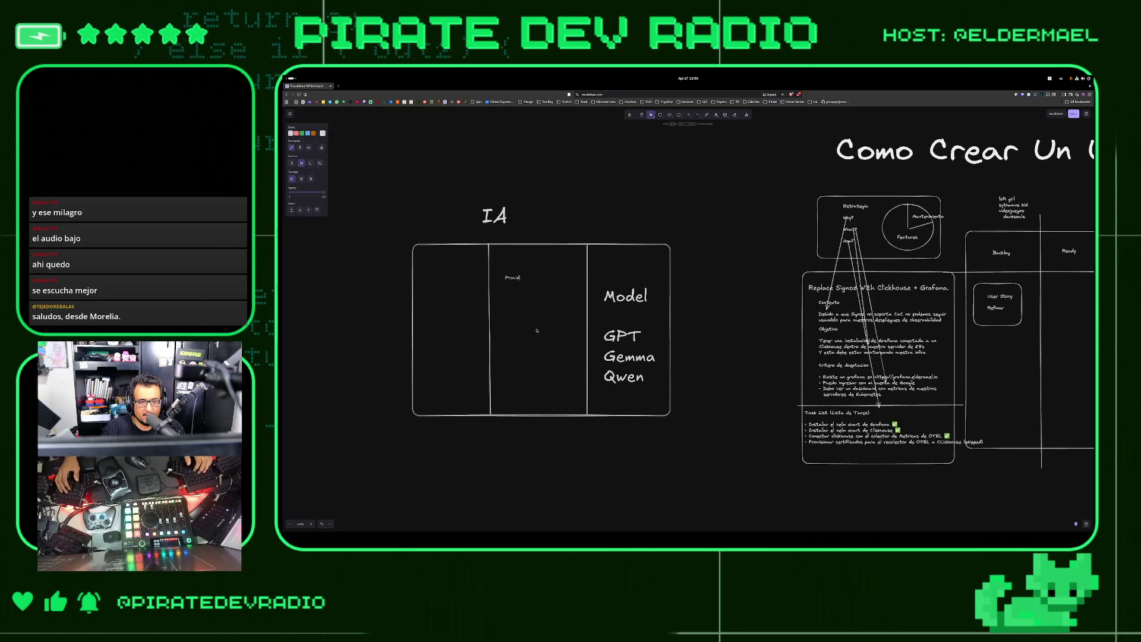
text(ness)
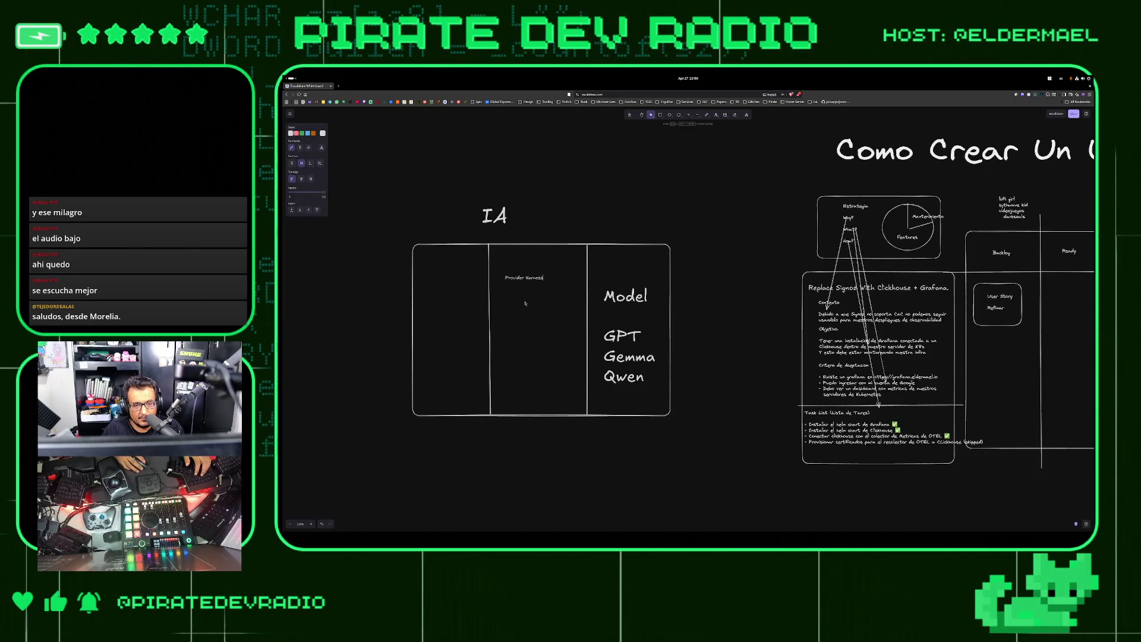
key(Escape)
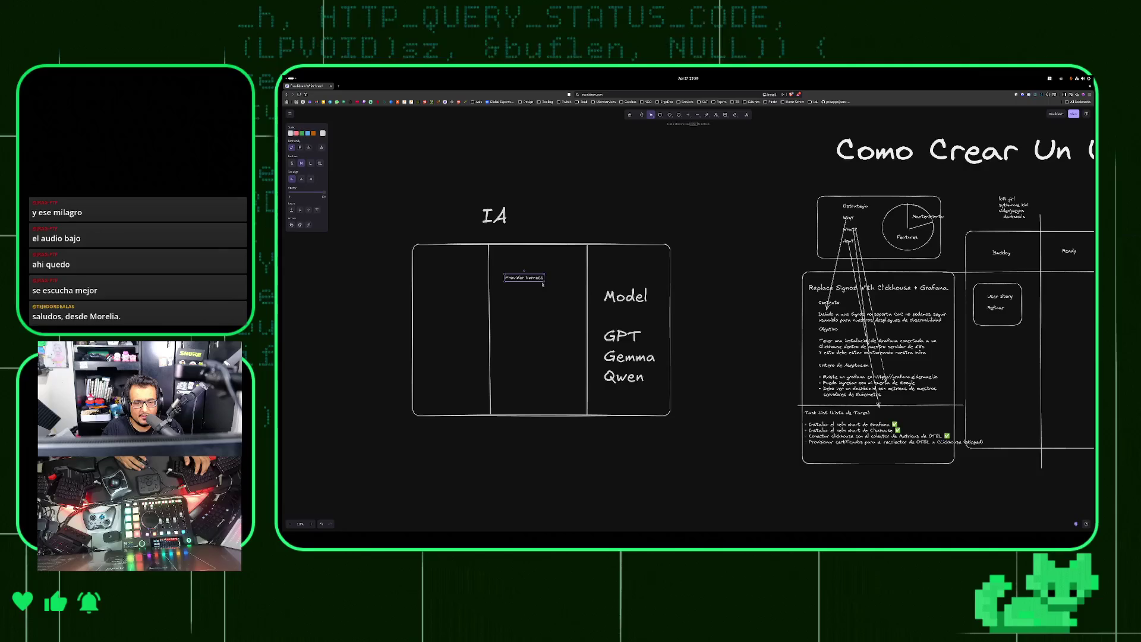
key(ctrl+shift+period)
drag(541, 281, 537, 290)
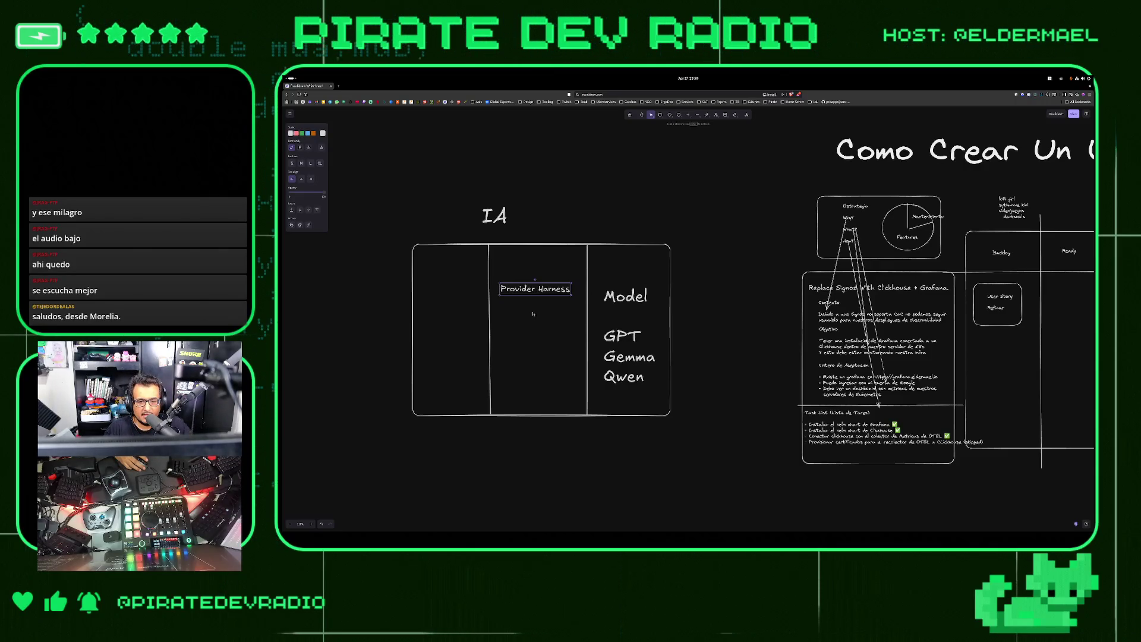
Draw a tiny stray box in the Provider Harness column, then delete it
click(626, 333)
key(Escape)
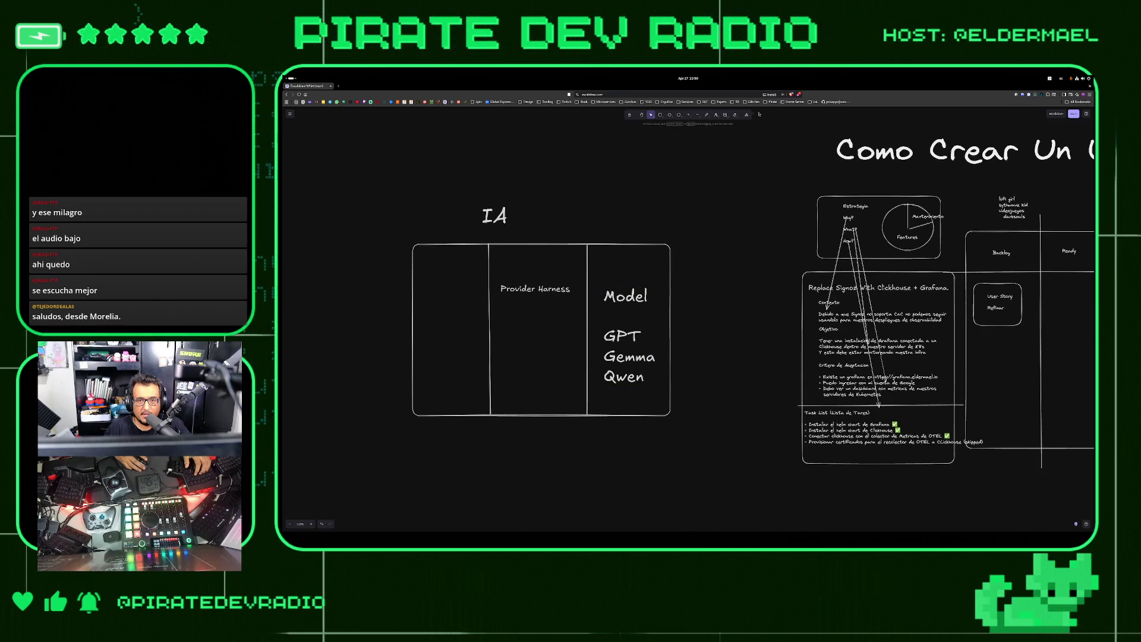
key(r)
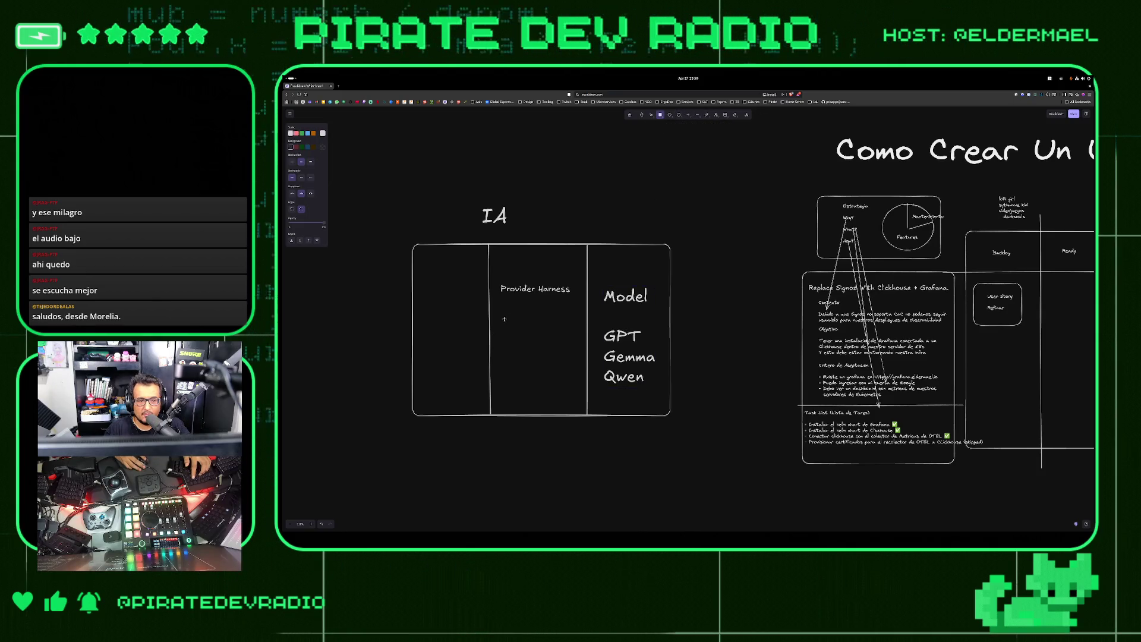
drag(559, 360, 560, 361)
key(Delete)
key(t)
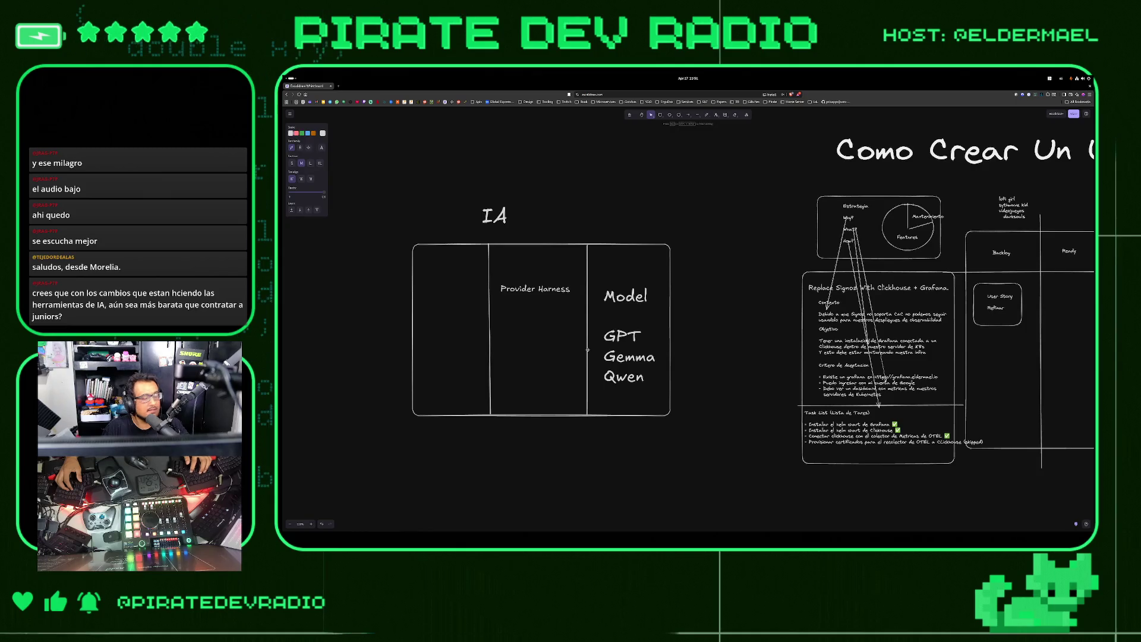
Write a small 'Tool Harness &' note under Provider Harness, then open a new browser tab
text(To)
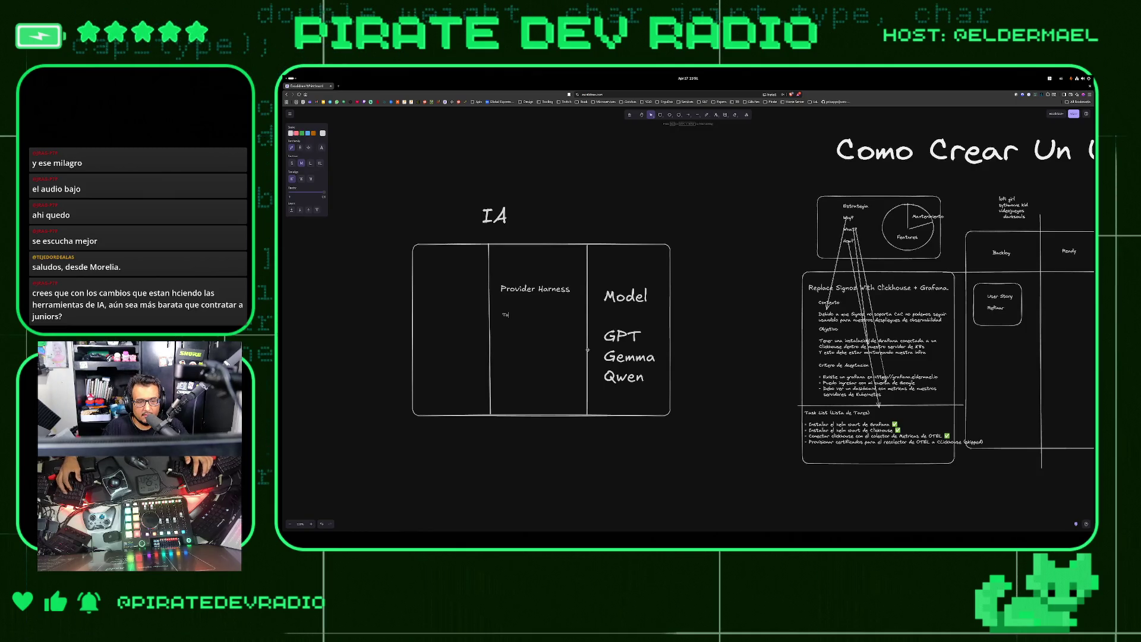
text(ol Harness)
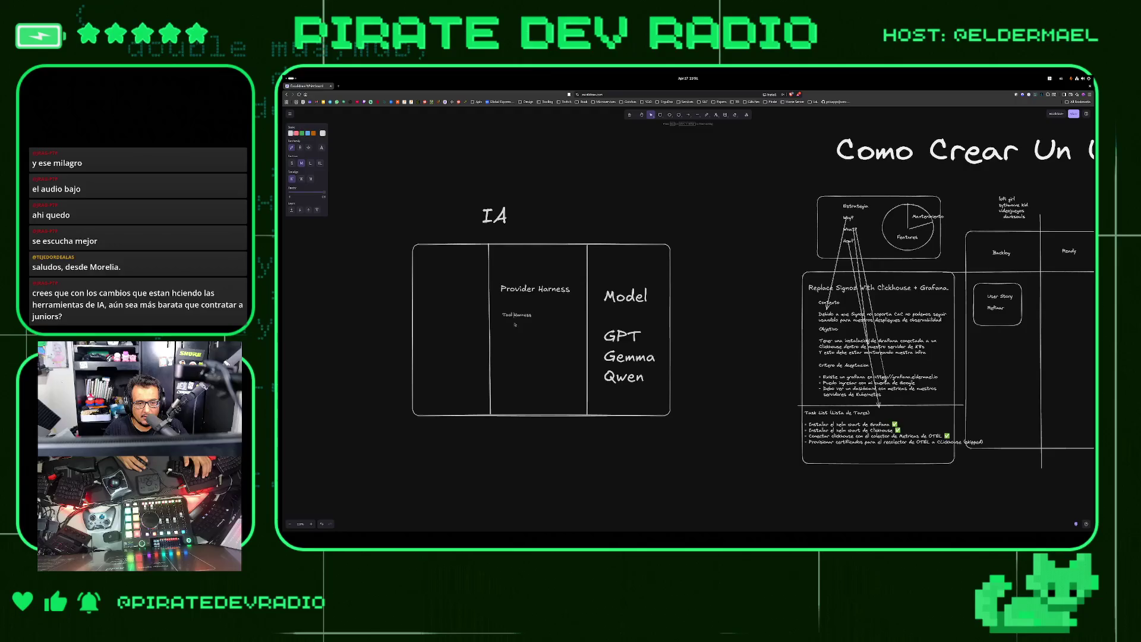
text(/)
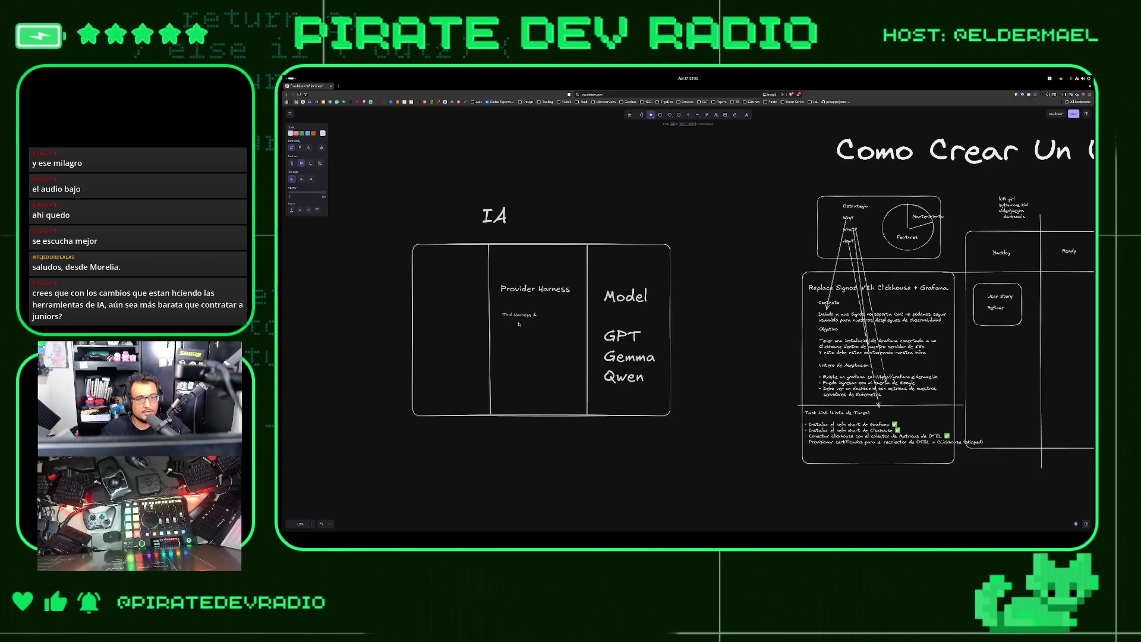
key(ctrl+t)
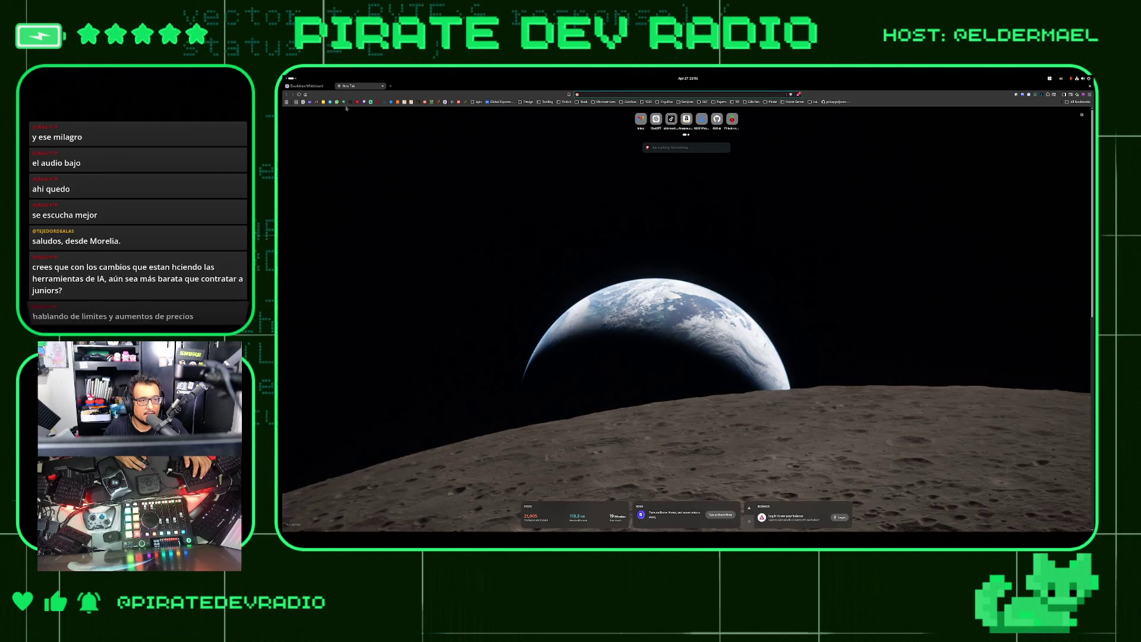
Ask the Lumo assistant 'what are you?' at lumo.proton.me
key(Return)
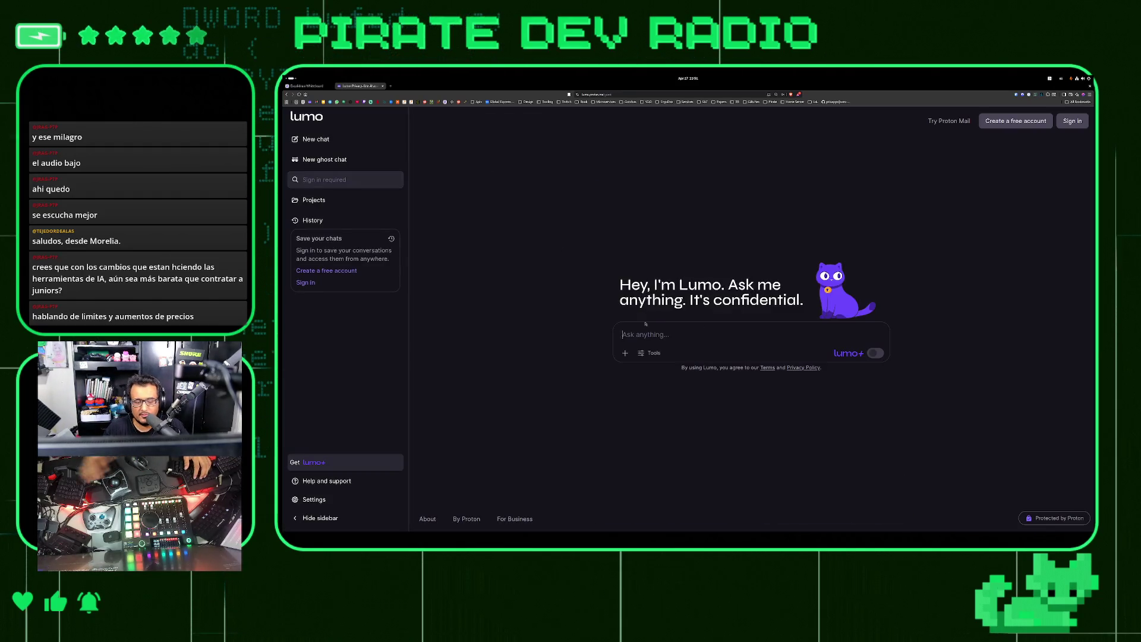
text(what are you?)
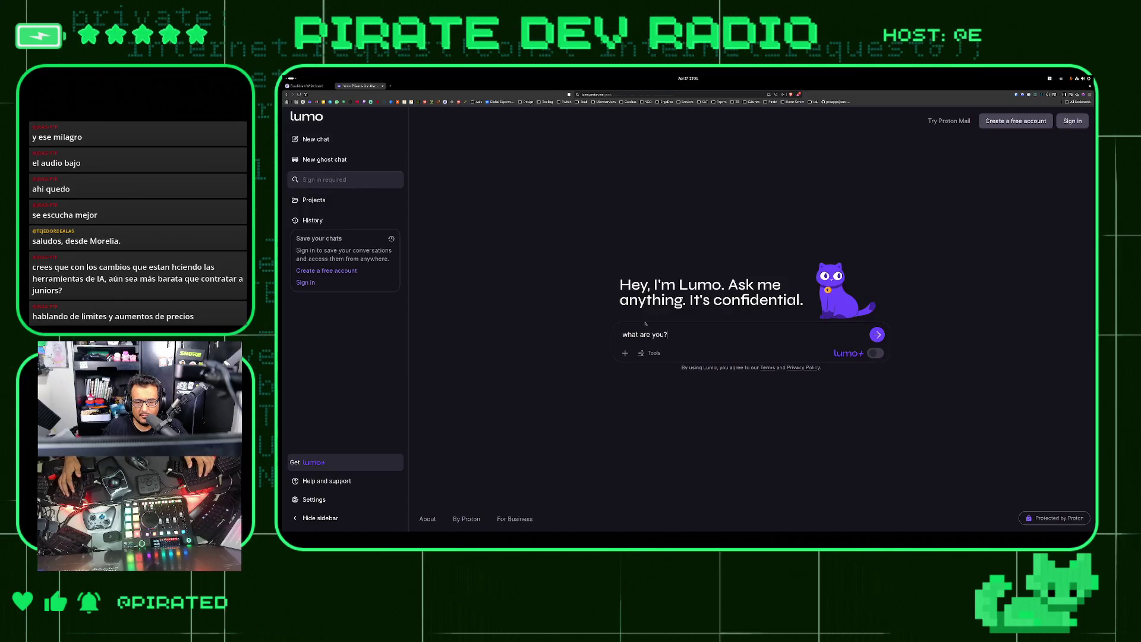
key(Return)
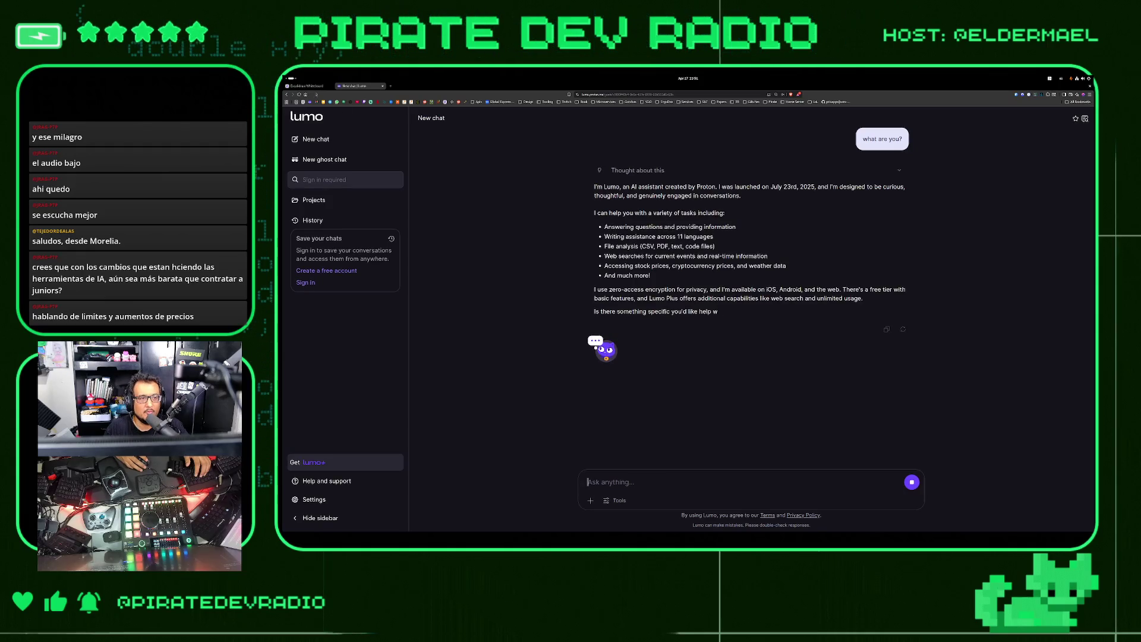
Return to Excalidraw and reopen the 'Tool Harness &' note for editing
click(309, 87)
click(535, 315)
double_click(535, 314)
Complete the caption as 'Tool Harness & Assistant Harness', enlarge it slightly, and start a new tab
text(Assista)
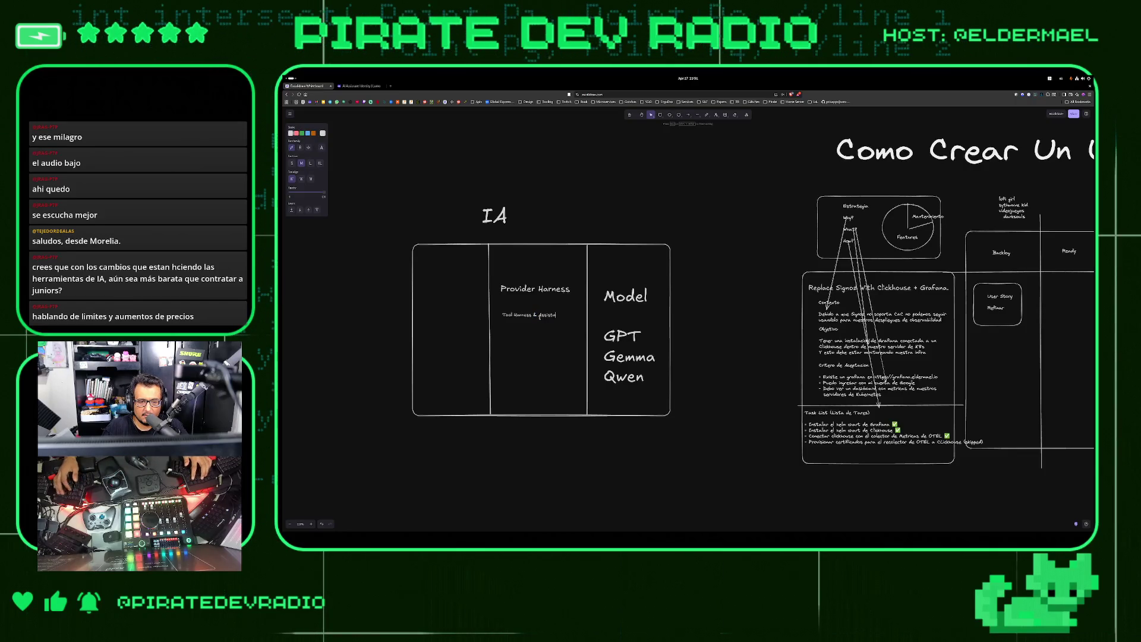
text(nt Harness)
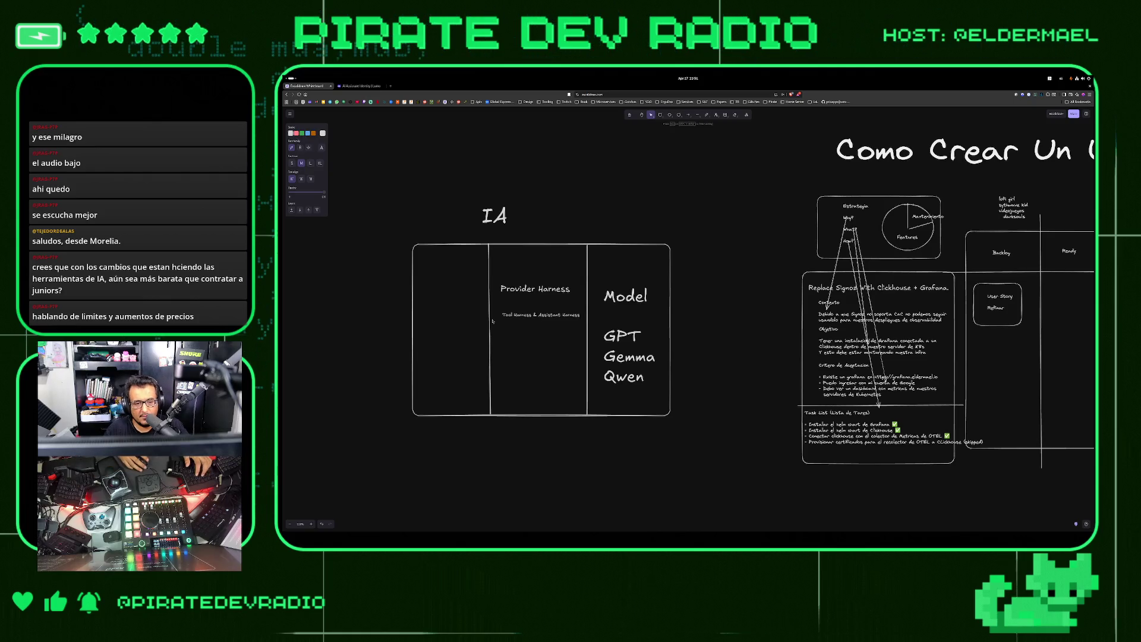
key(Escape)
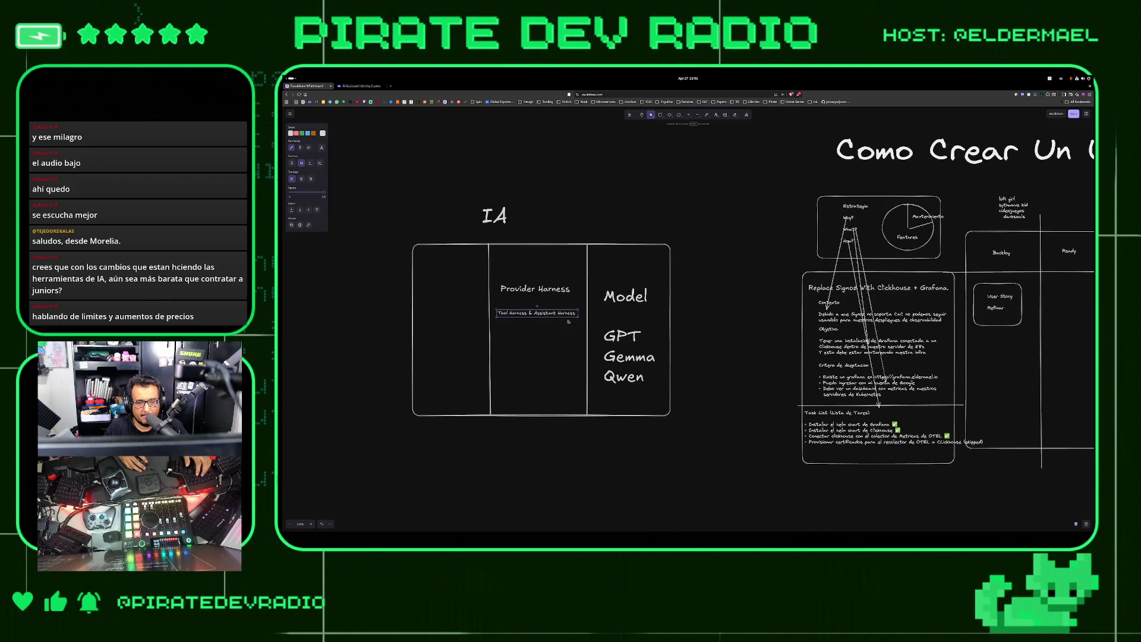
drag(579, 317, 581, 319)
key(ctrl+t)
text(chr)
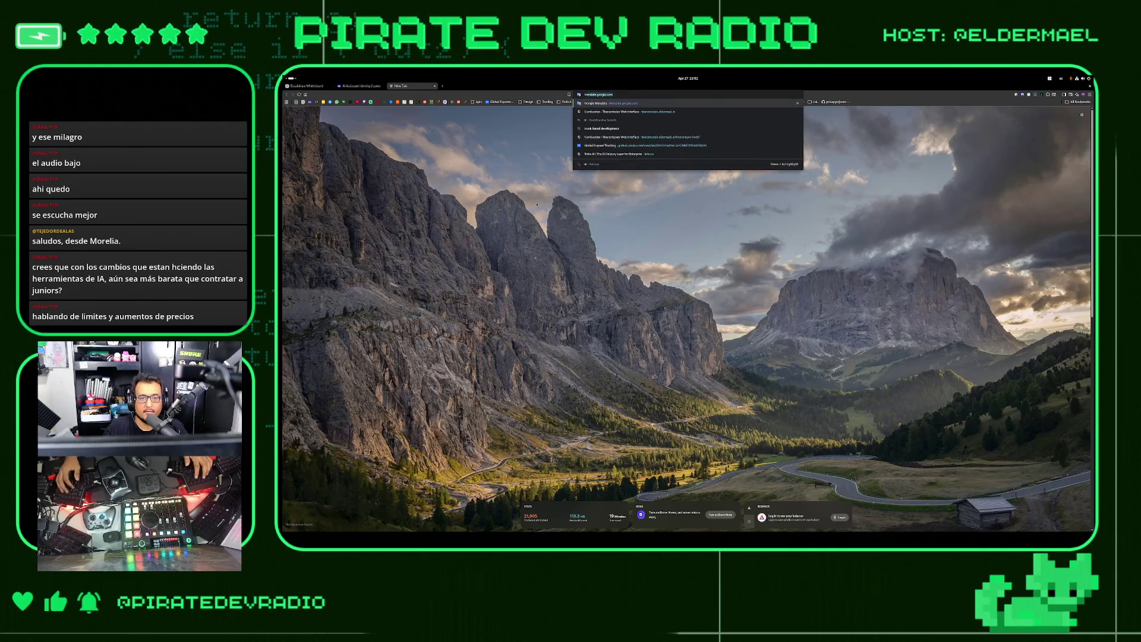
Look up 'harness' in Google Translate, then paste and clear a text copy in the diagram's left column
key(Return)
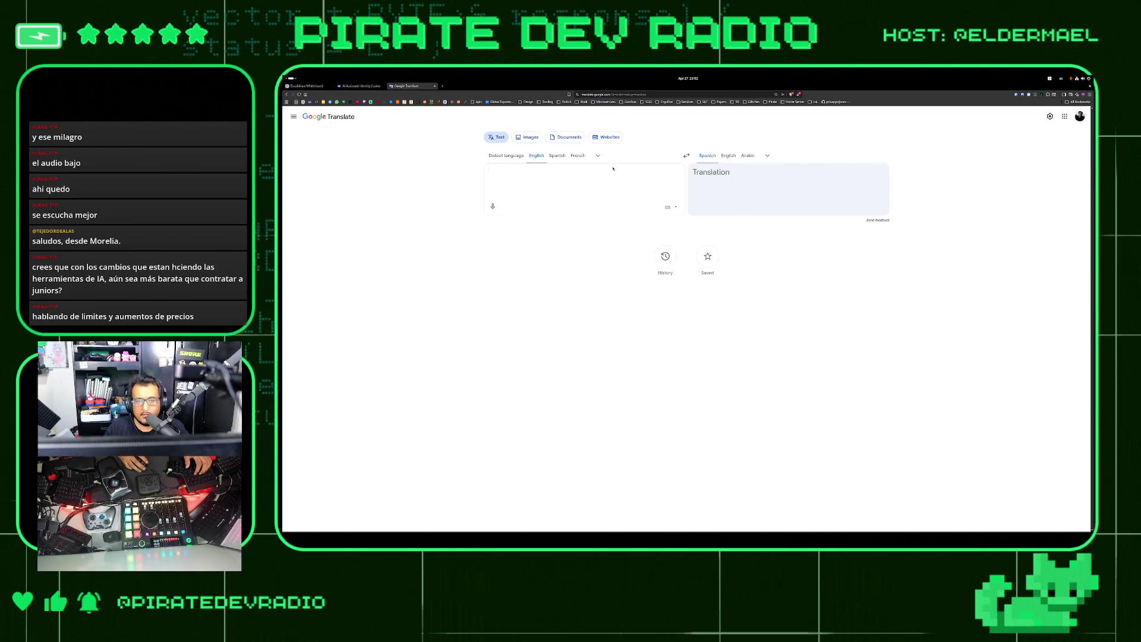
text(harness)
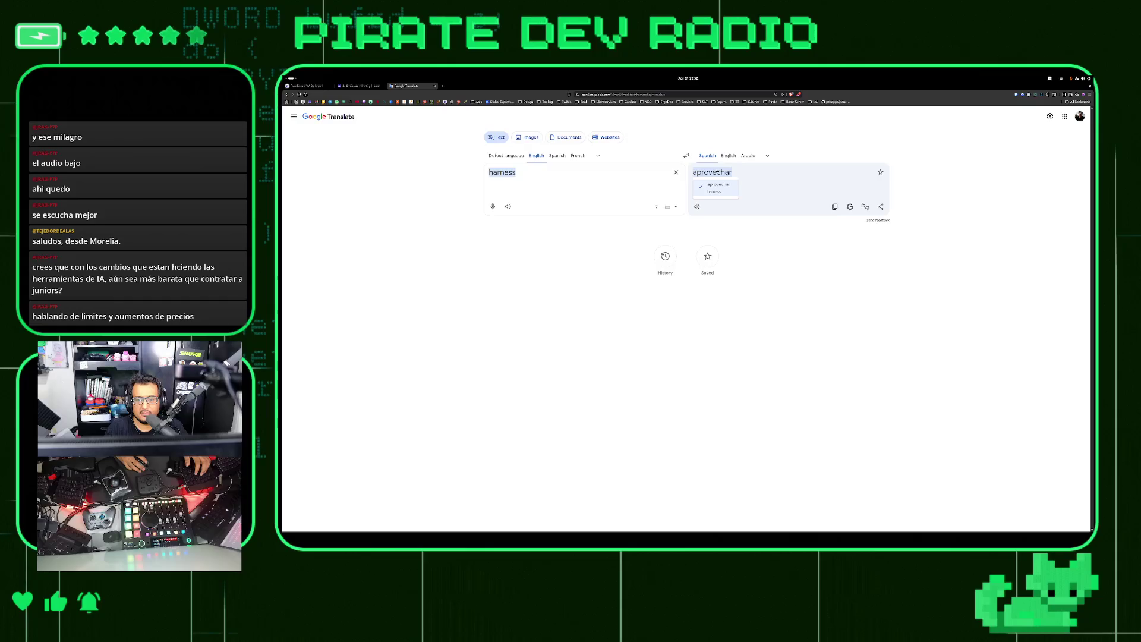
key(ctrl+1)
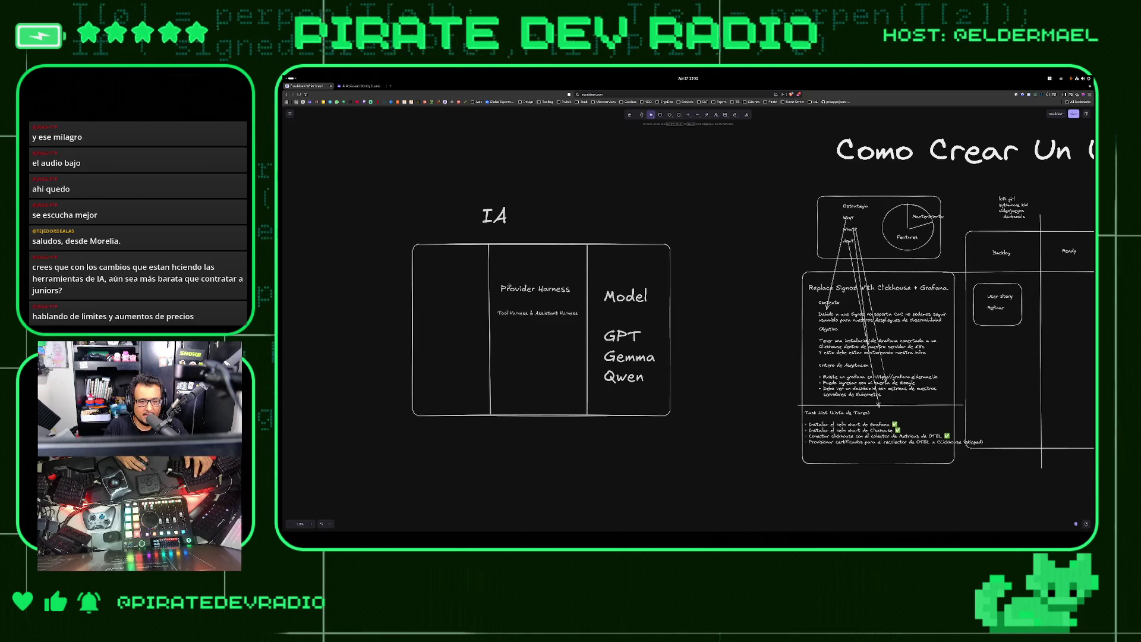
key(ctrl+v)
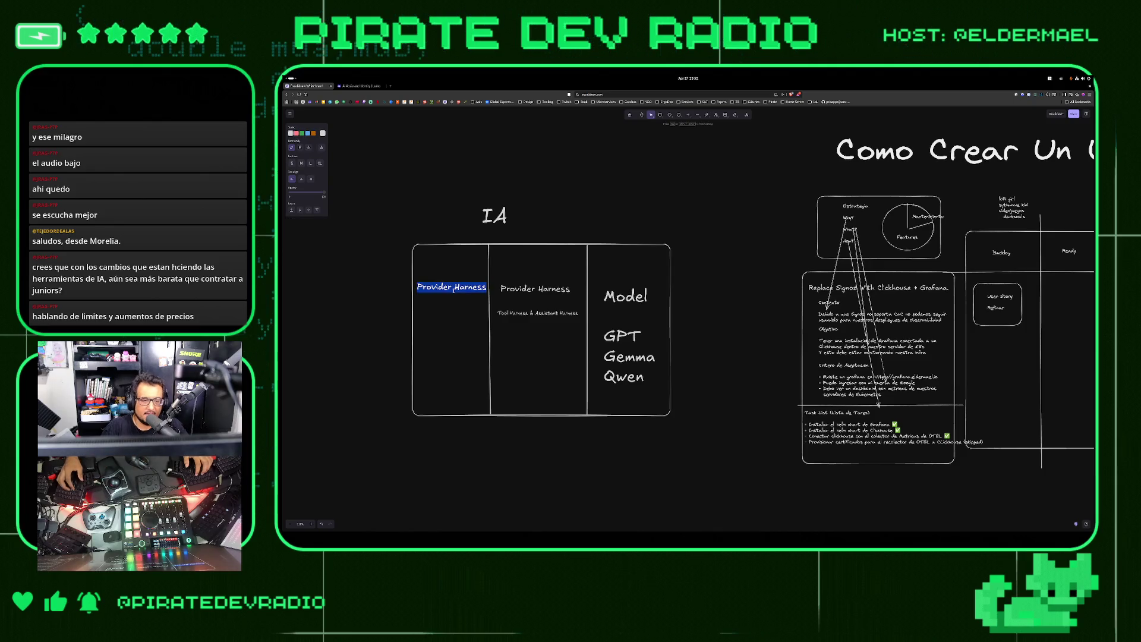
key(BackSpace)
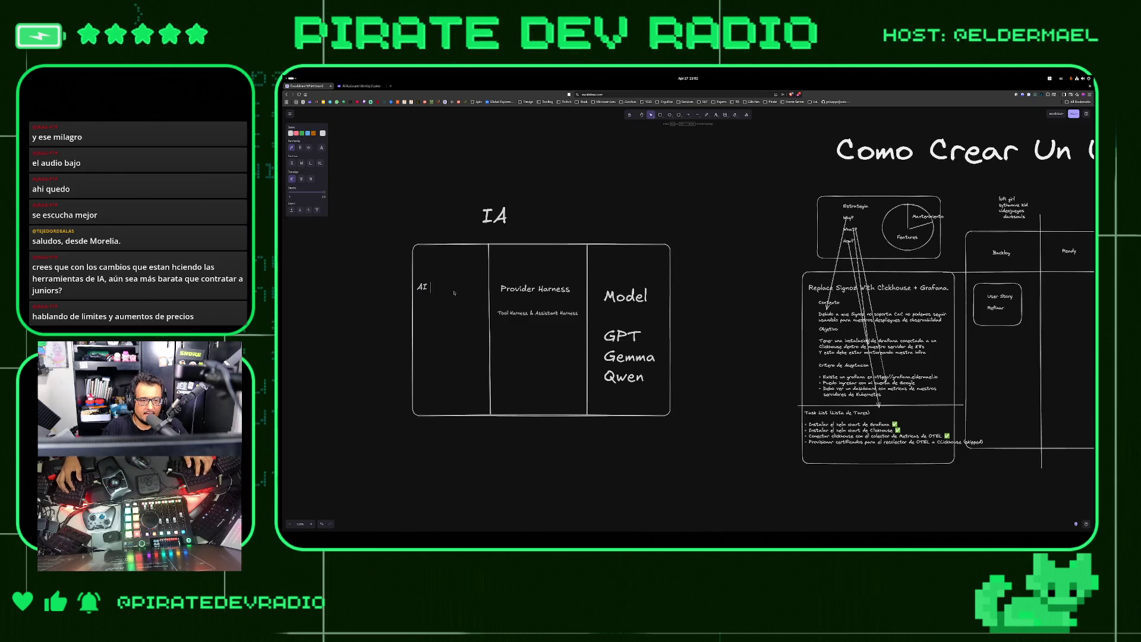
Label the left column 'Your Harness'
text(r R)
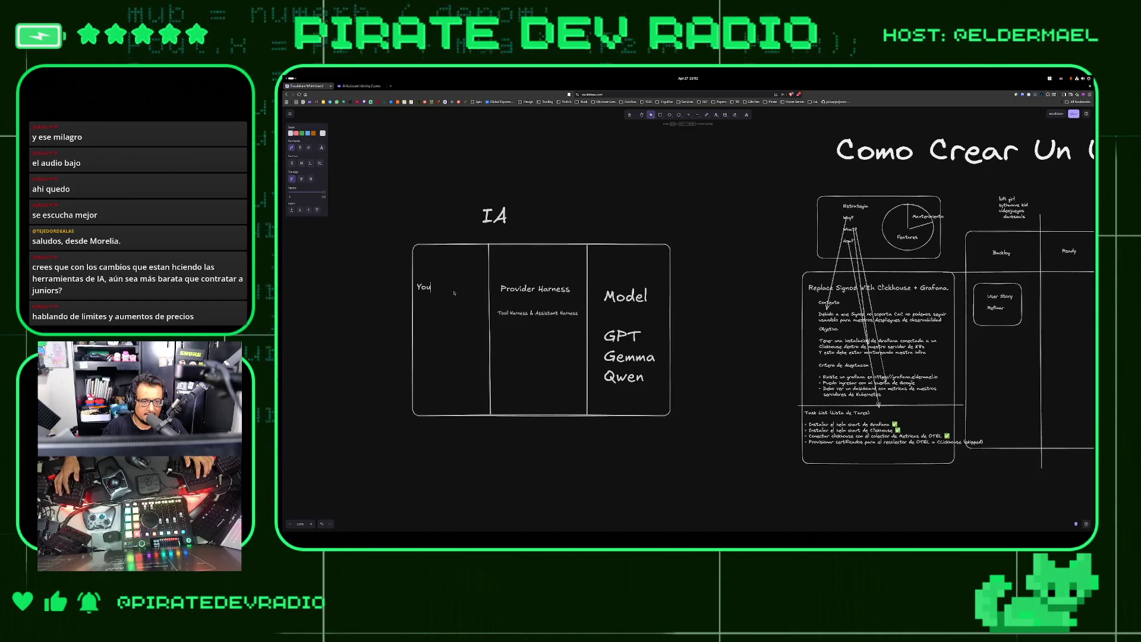
text(arness)
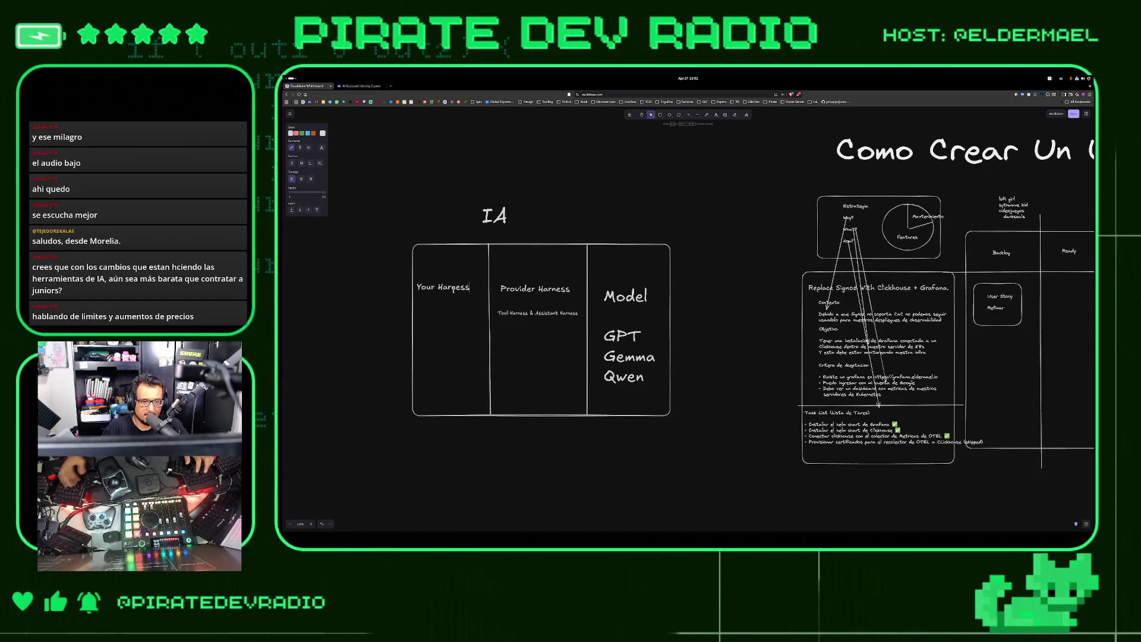
key(Escape)
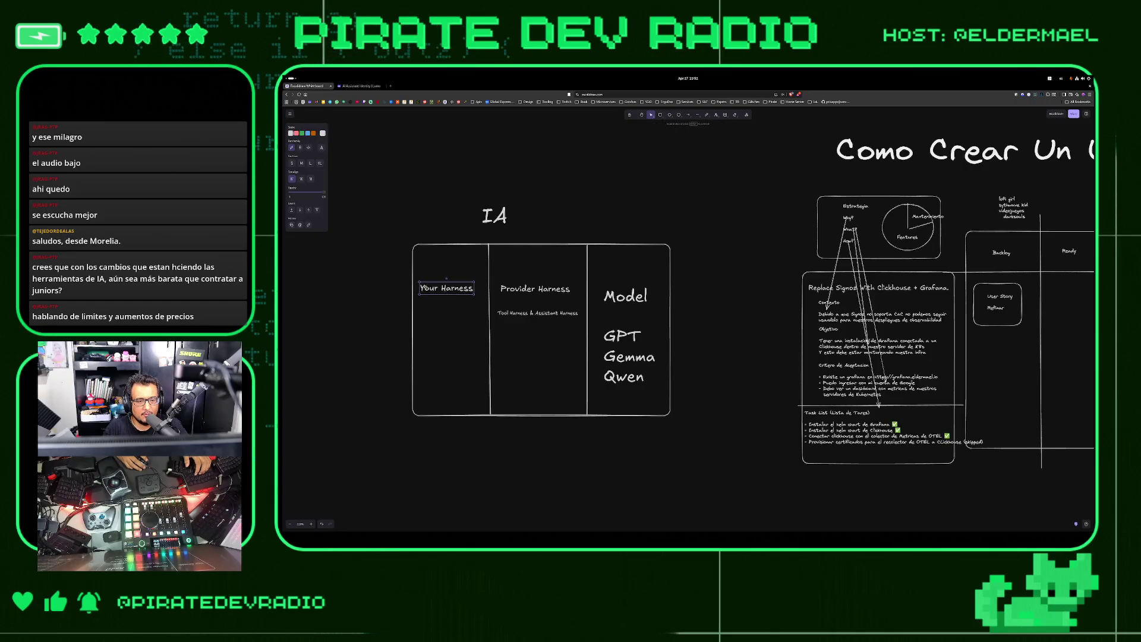
click(452, 309)
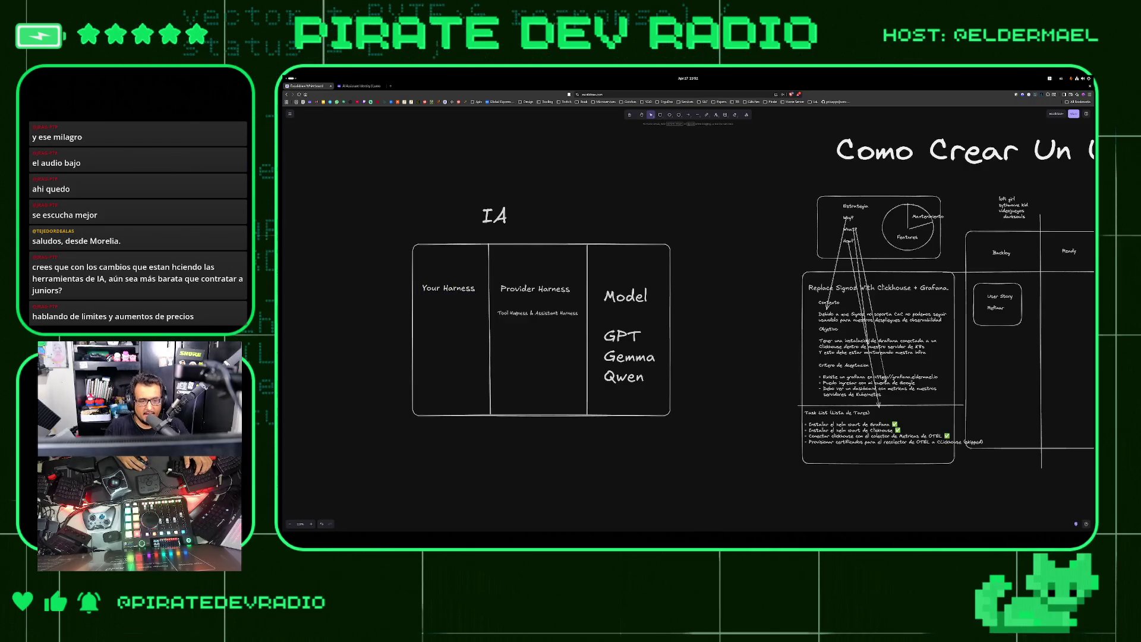
List Agents.md, Claude.md, Skills and Rules on separate lines under Your Harness
click(535, 312)
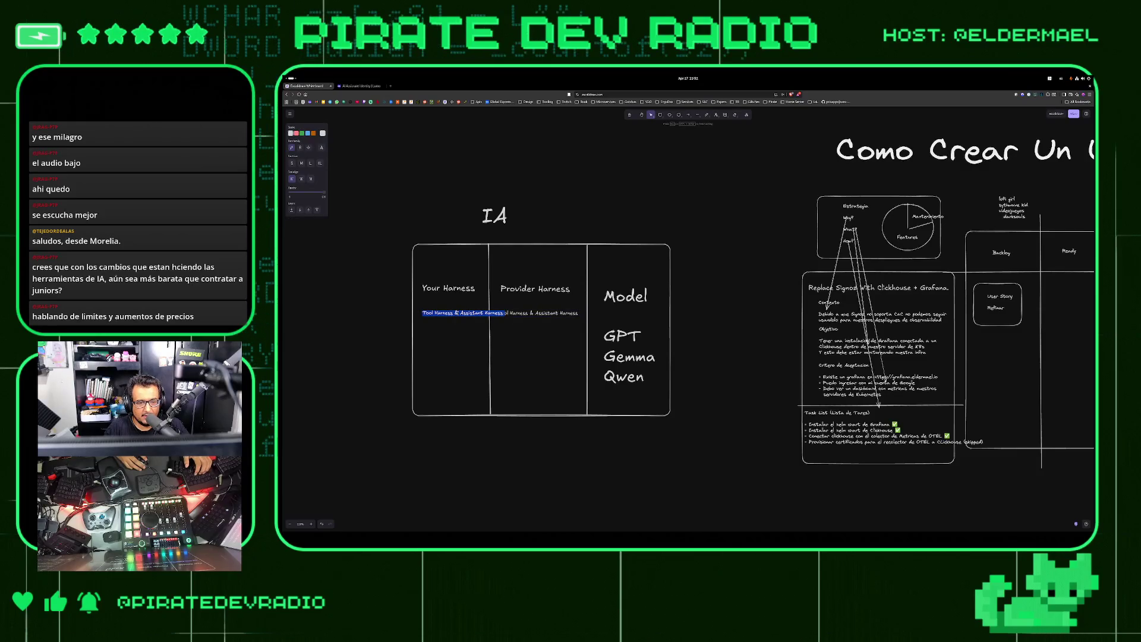
text(Agents.md )
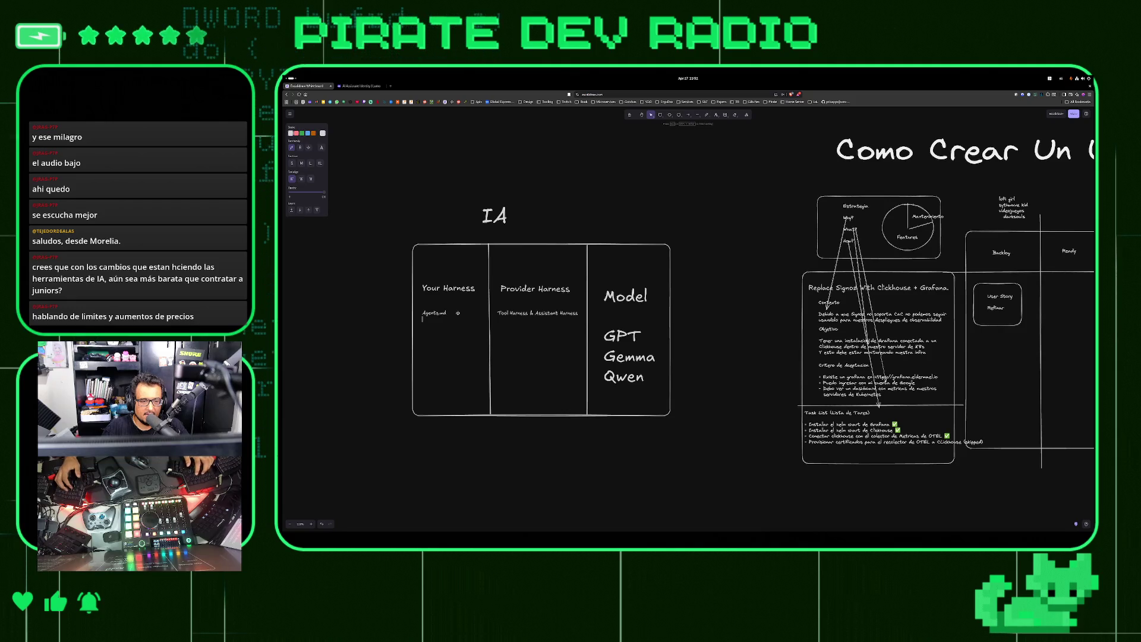
text(Claude)
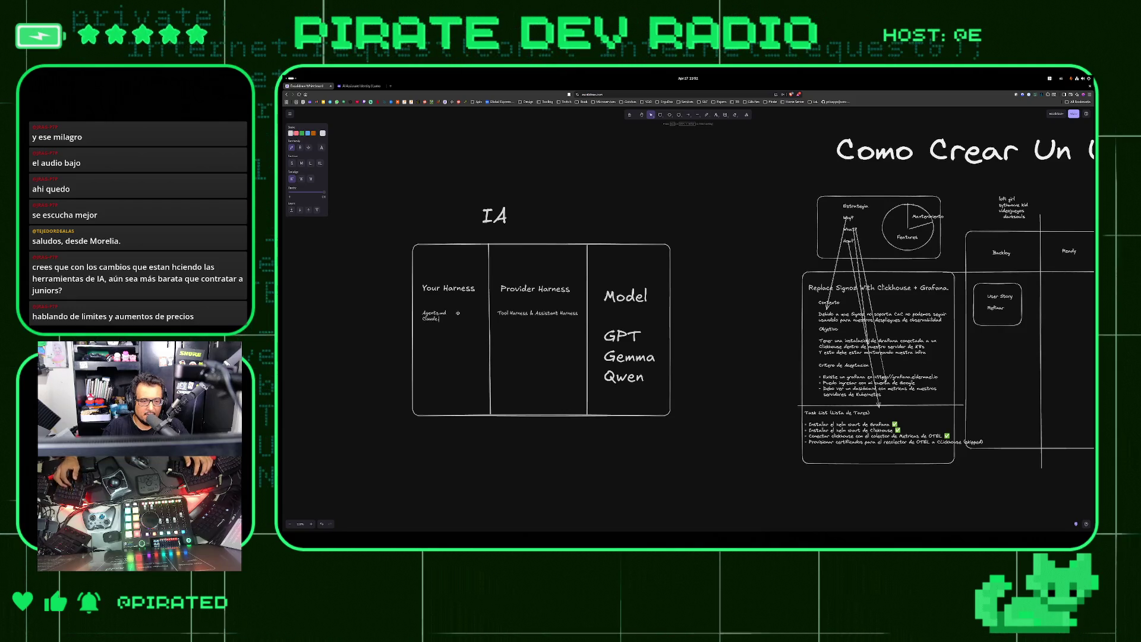
text(.md)
key(Return)
text(Skills)
key(Return)
text(Rules)
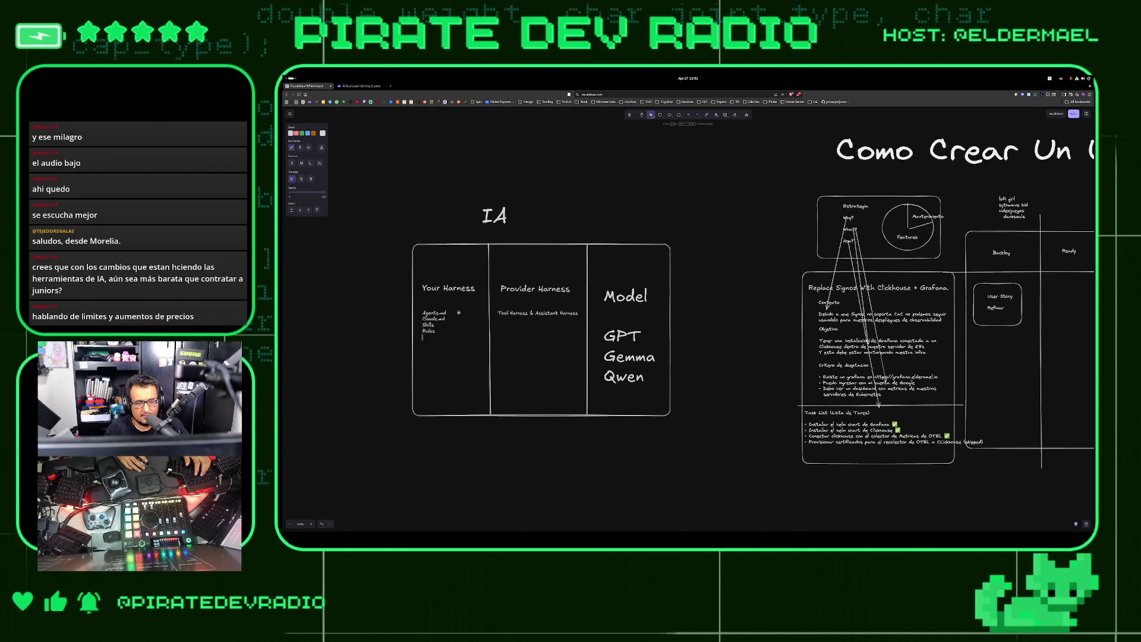
click(391, 316)
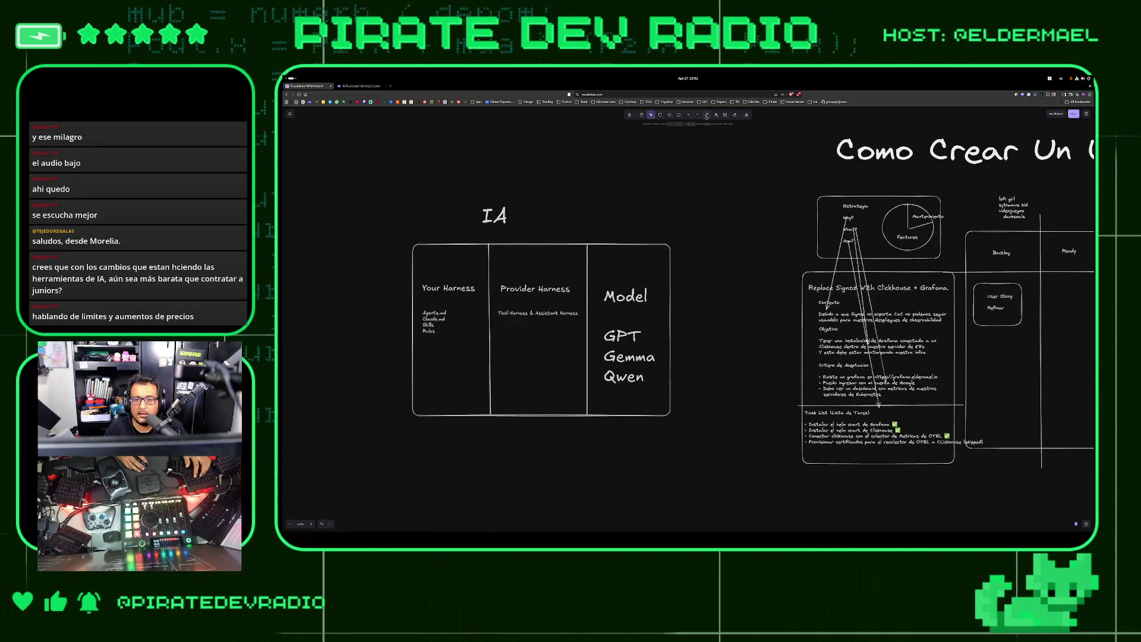
Search the command palette for 'h' and 'line', then close it
click(290, 115)
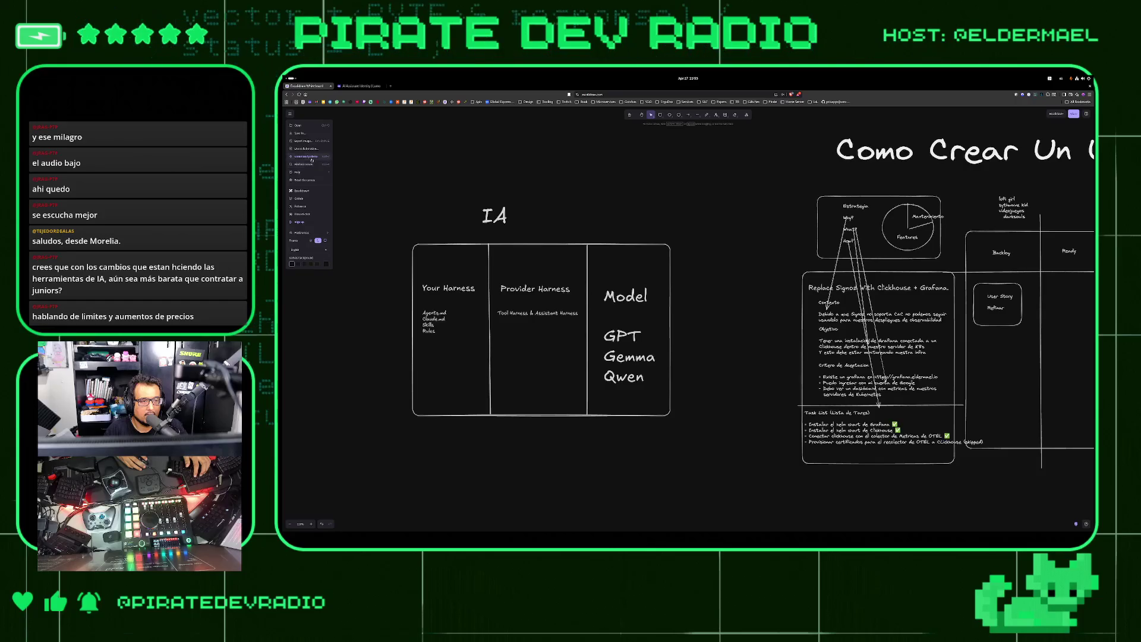
click(312, 157)
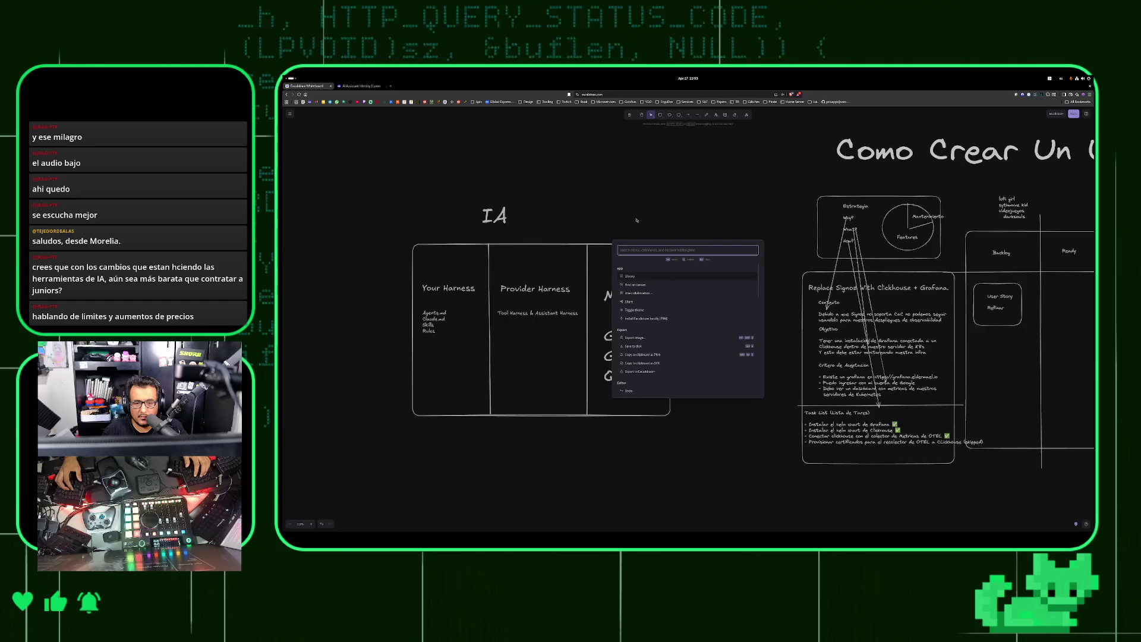
text(h)
key(BackSpace)
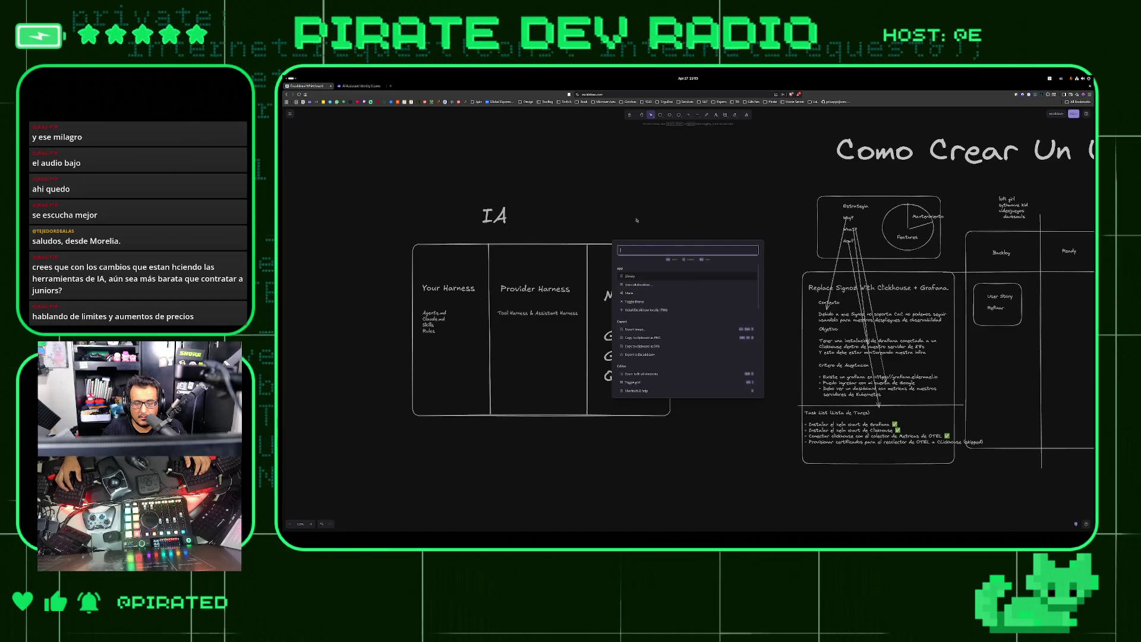
text(line)
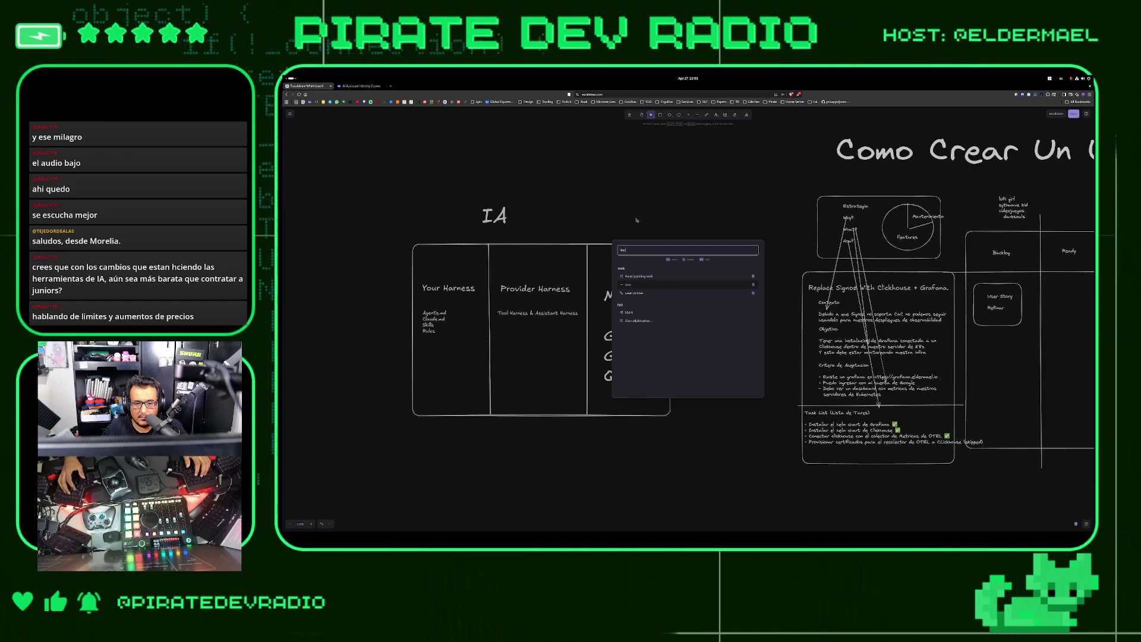
key(BackSpace)
key(BackSpace)
key(BackSpace)
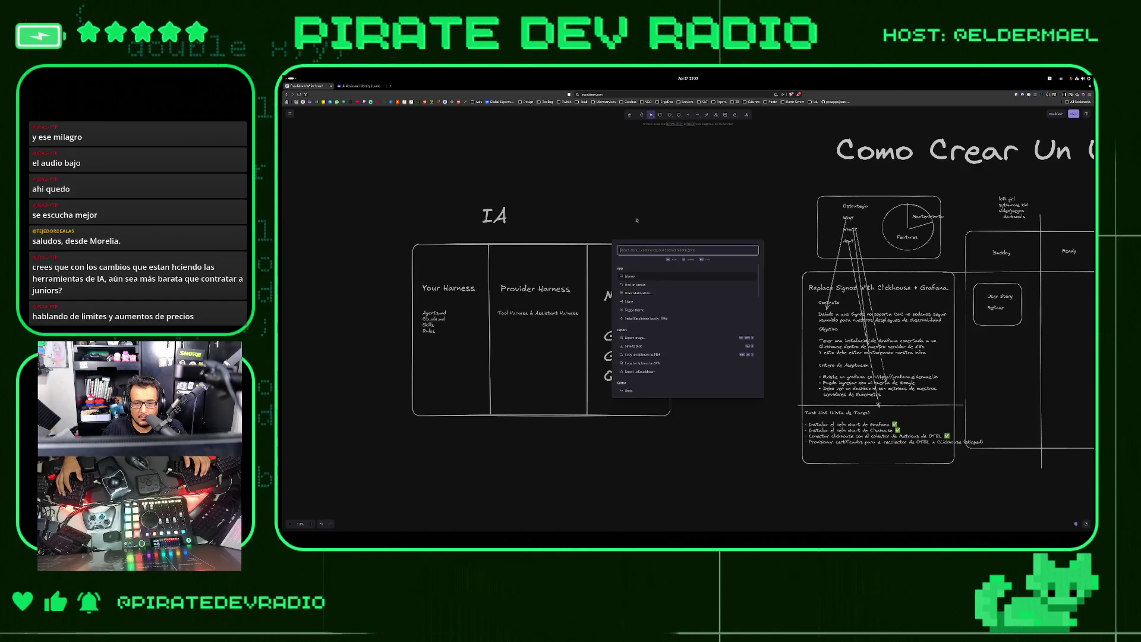
key(Escape)
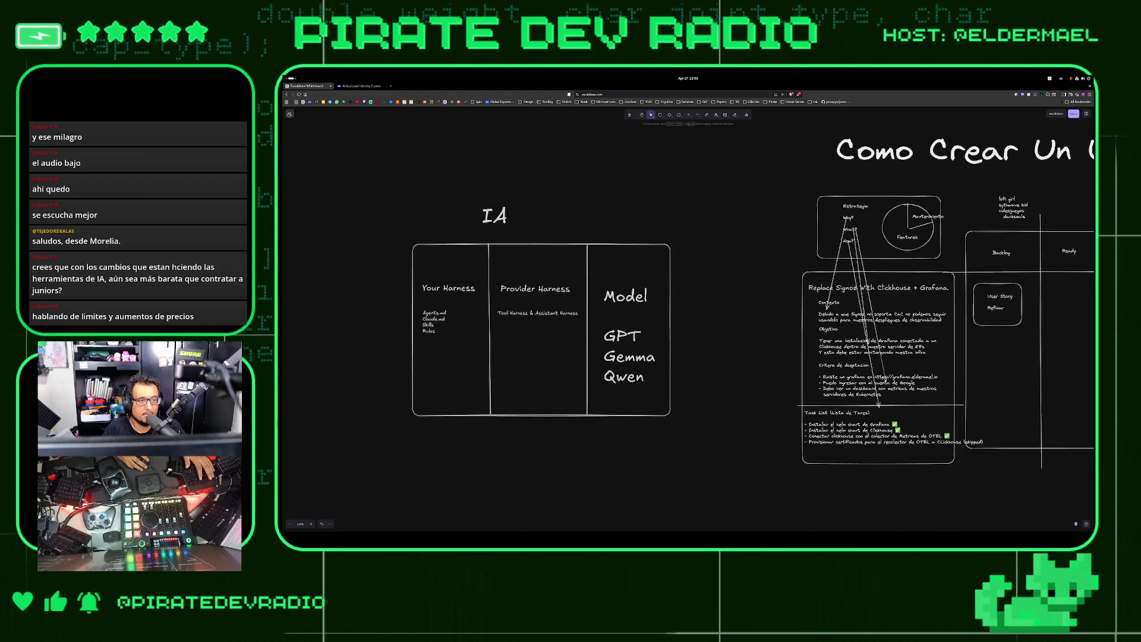
Zoom the browser out two steps to show the whole board beside the IA diagram
click(290, 114)
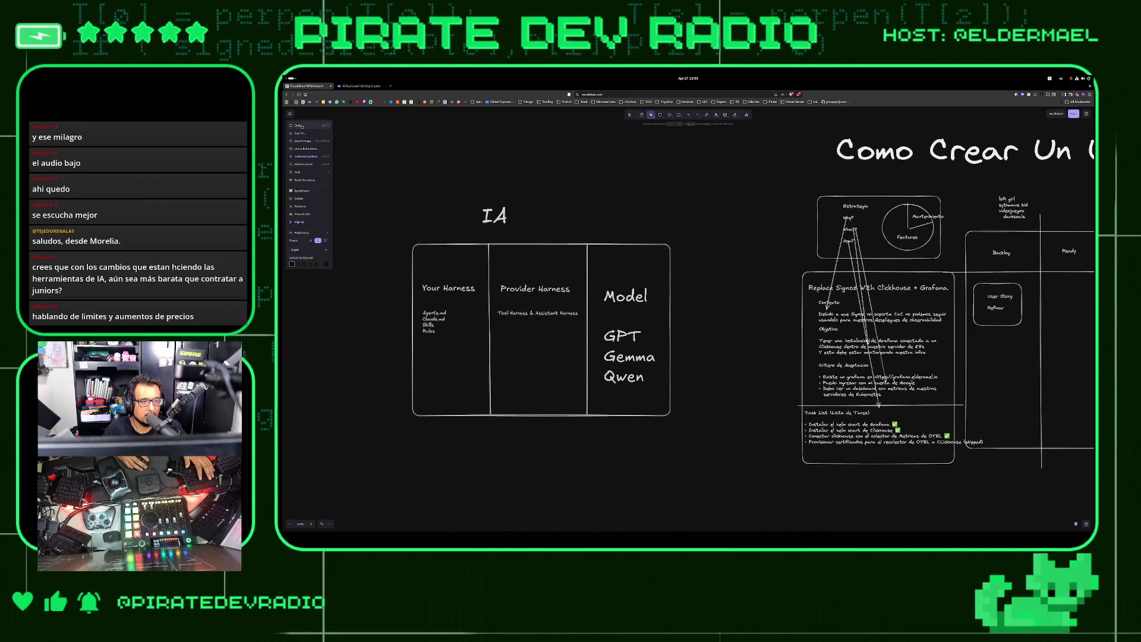
click(482, 157)
key(ctrl+minus)
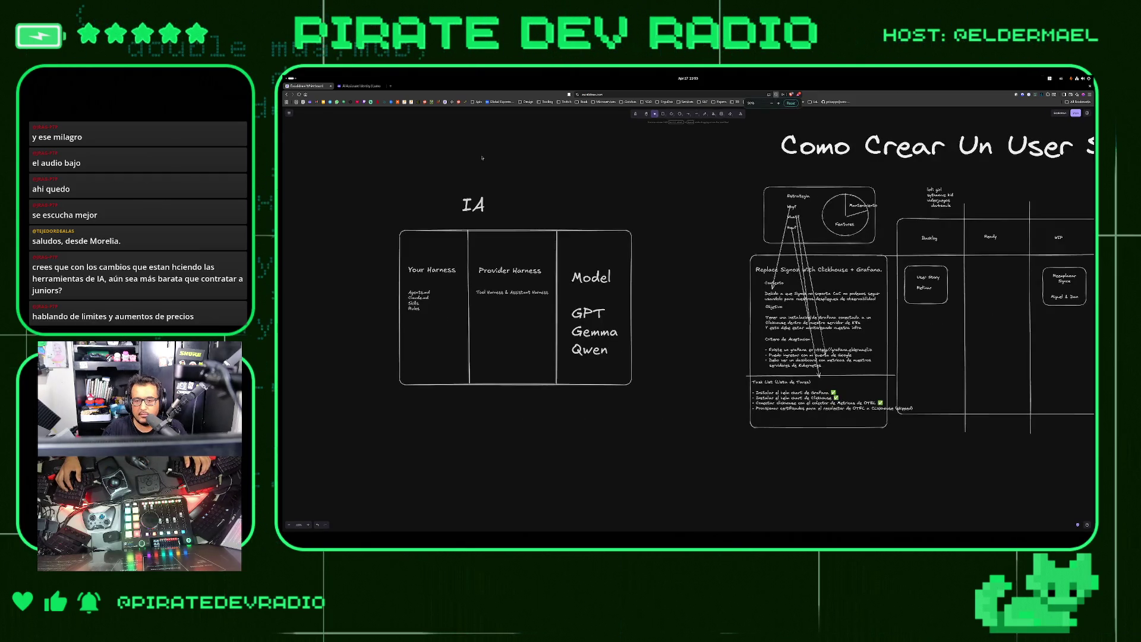
key(ctrl+minus)
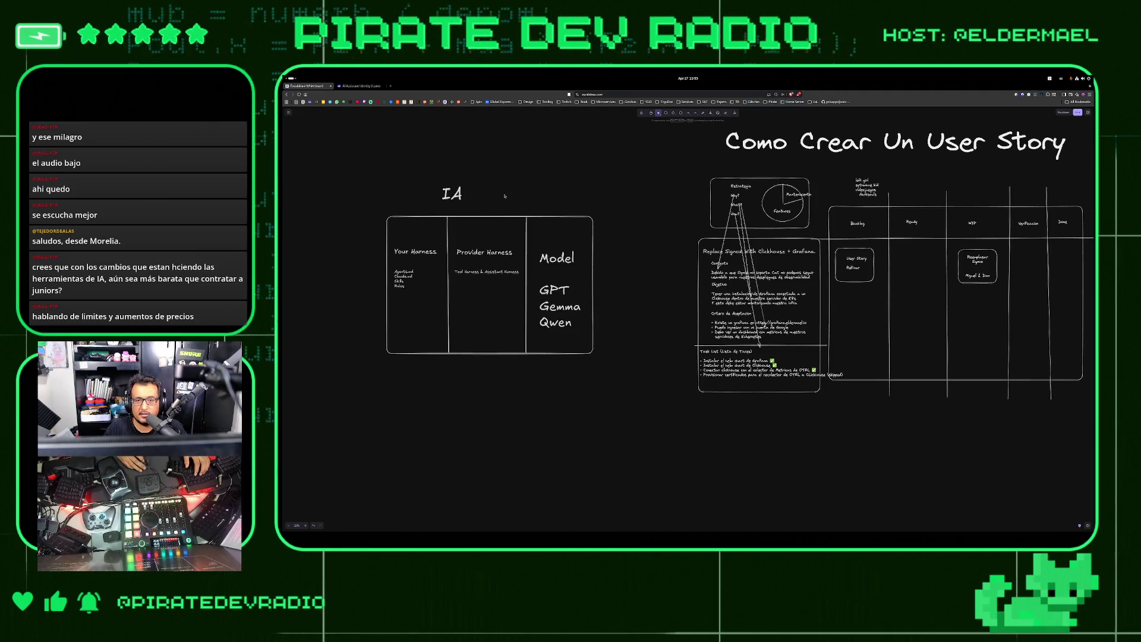
Nudge the harness file list slightly down and to the right
scroll(504, 197, up, 3)
scroll(505, 196, left, 3)
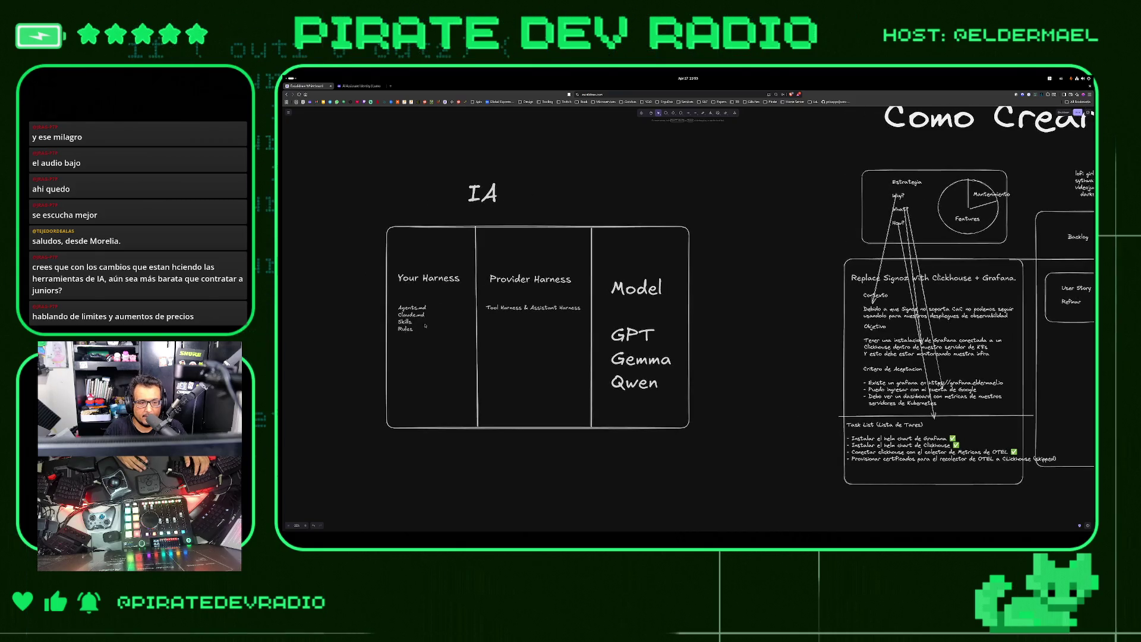
drag(408, 321, 415, 332)
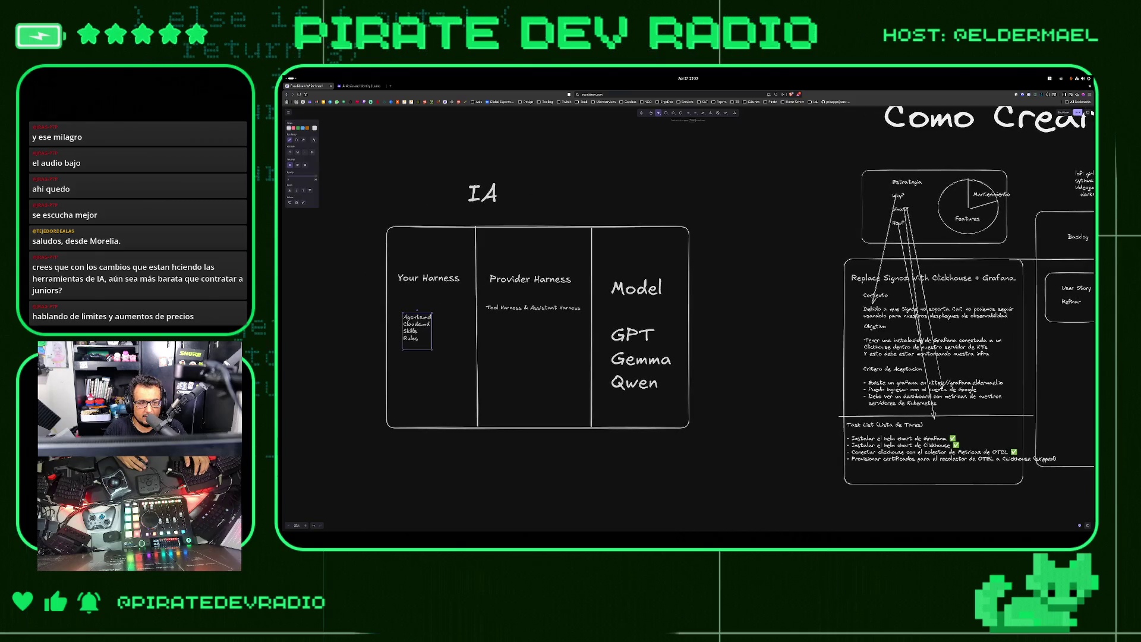
click(541, 323)
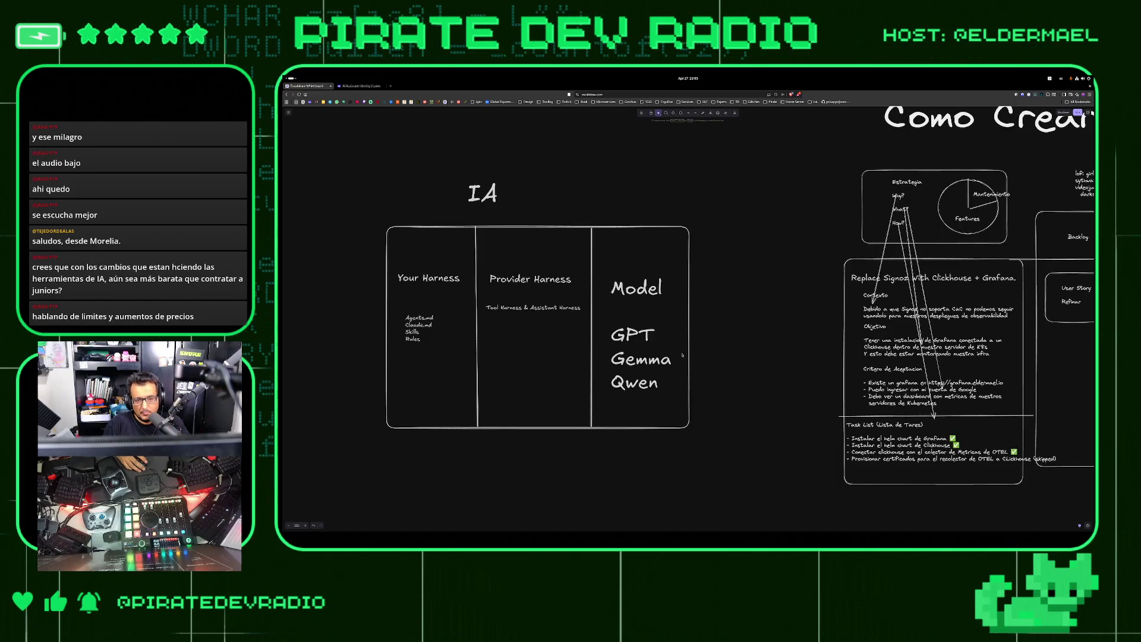
Extend the diagram title to read 'IA Assistant'
double_click(487, 195)
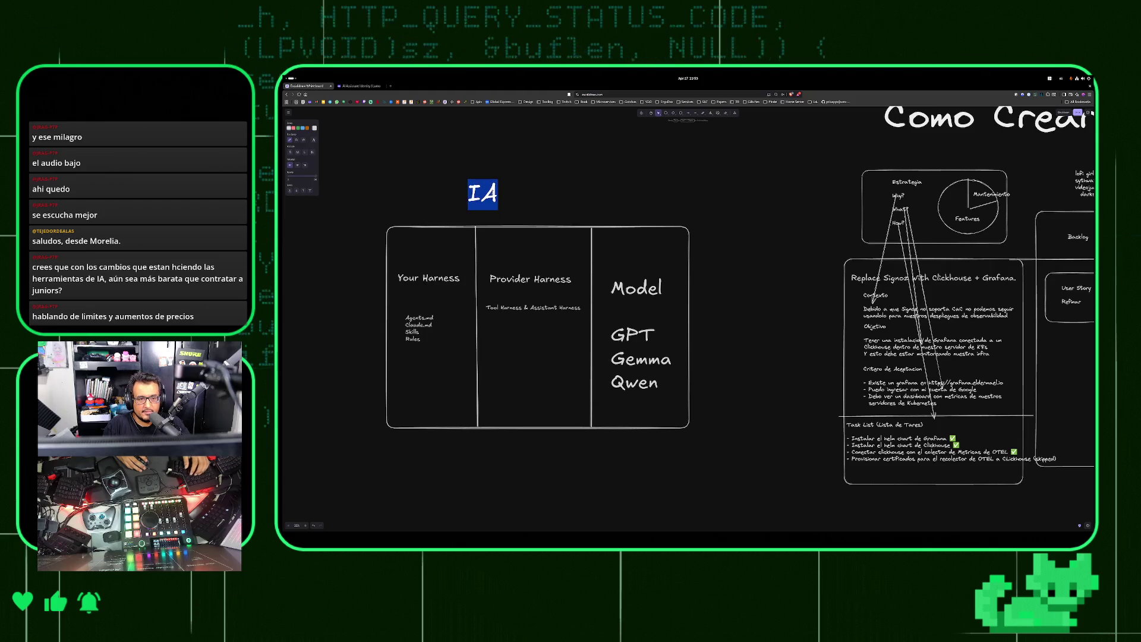
text( Ass)
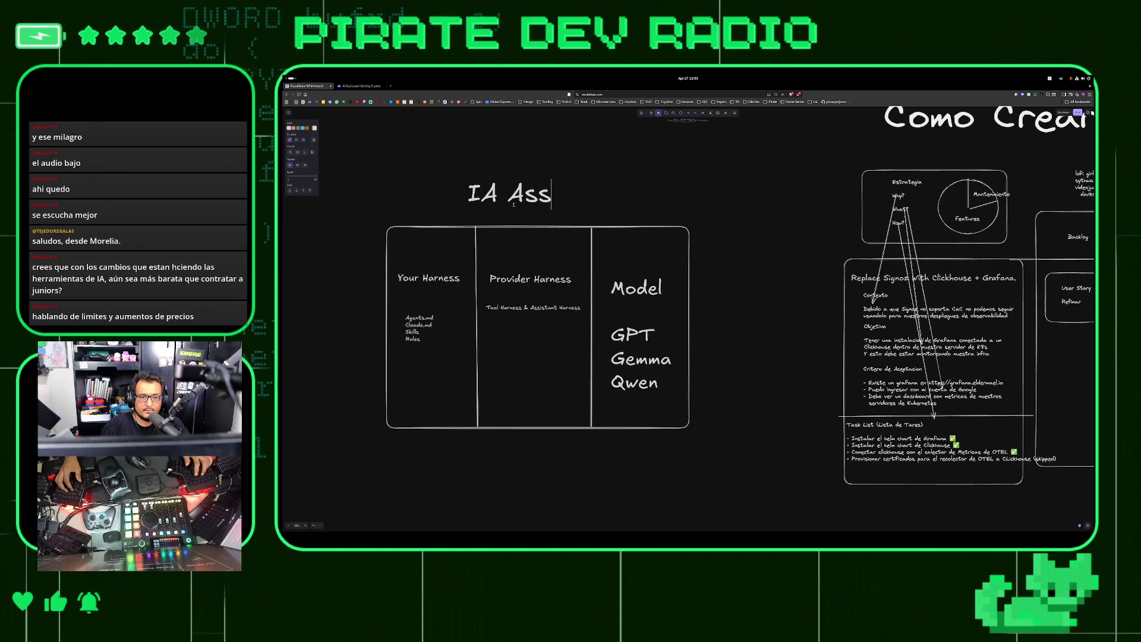
text(istant)
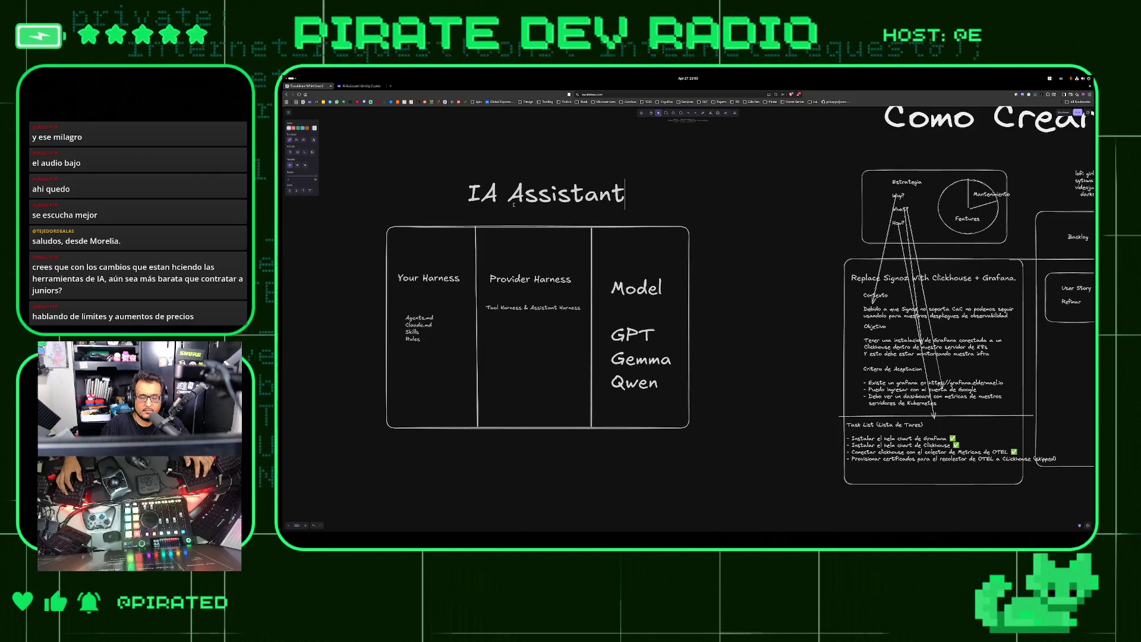
click(416, 210)
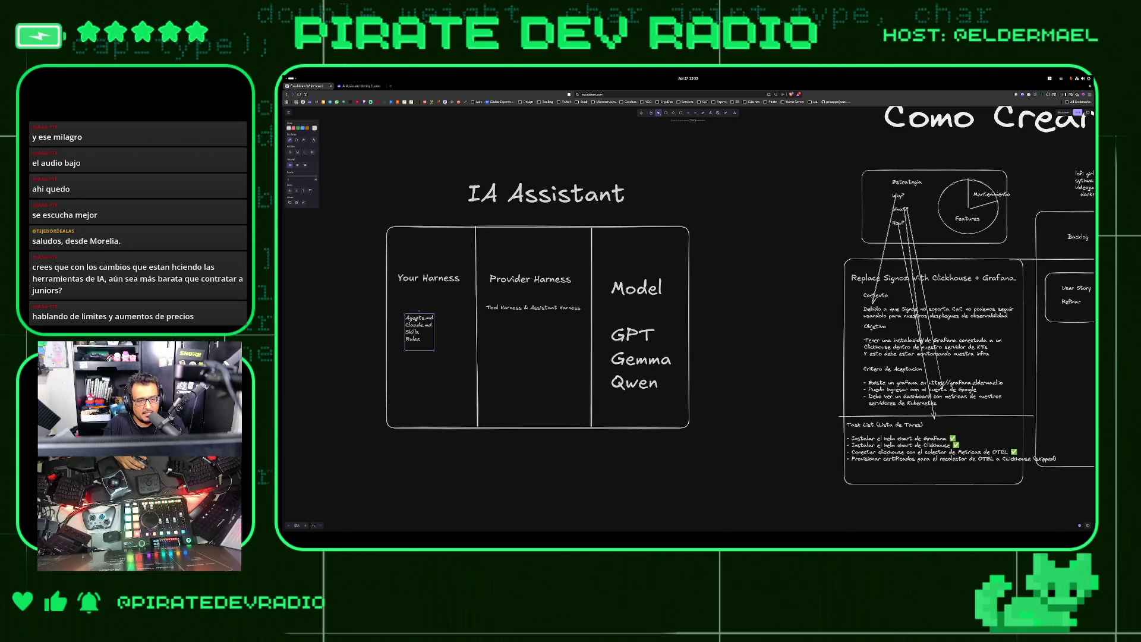
Duplicate the Agents.md list text and place the copy lower in the Your Harness column
key(ctrl+a)
double_click(419, 318)
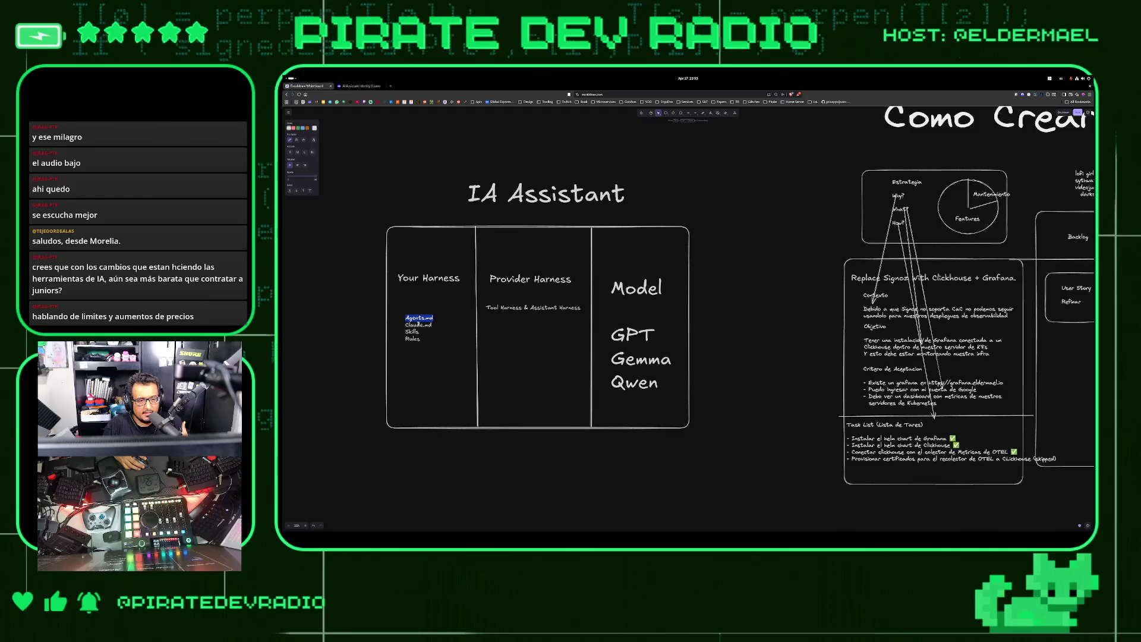
double_click(419, 325)
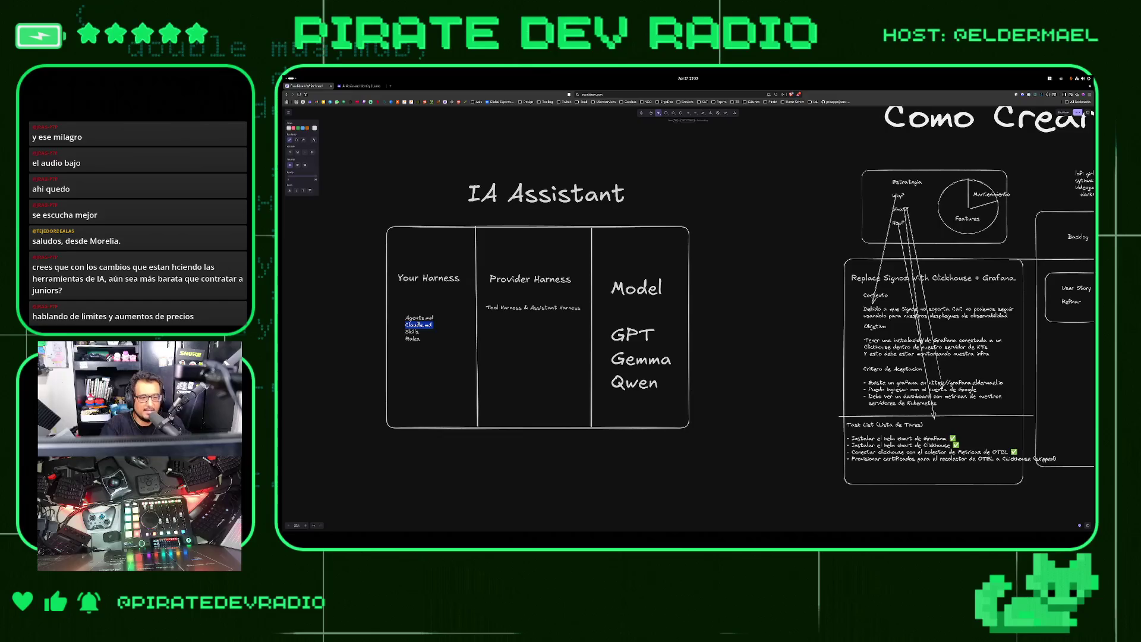
double_click(413, 338)
click(390, 320)
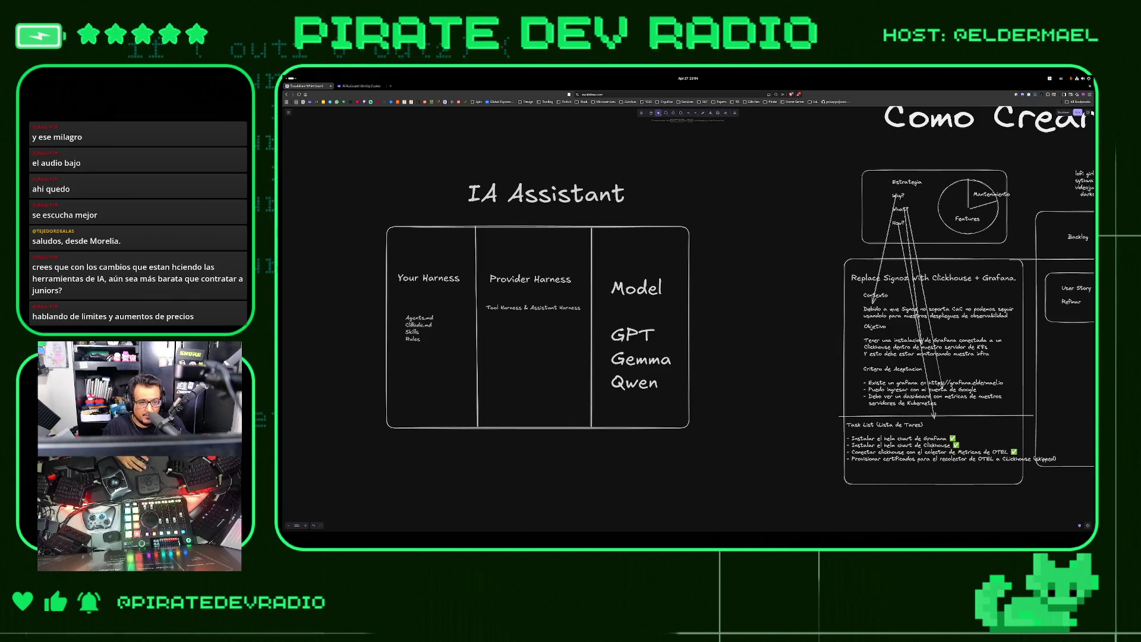
key(ctrl+v)
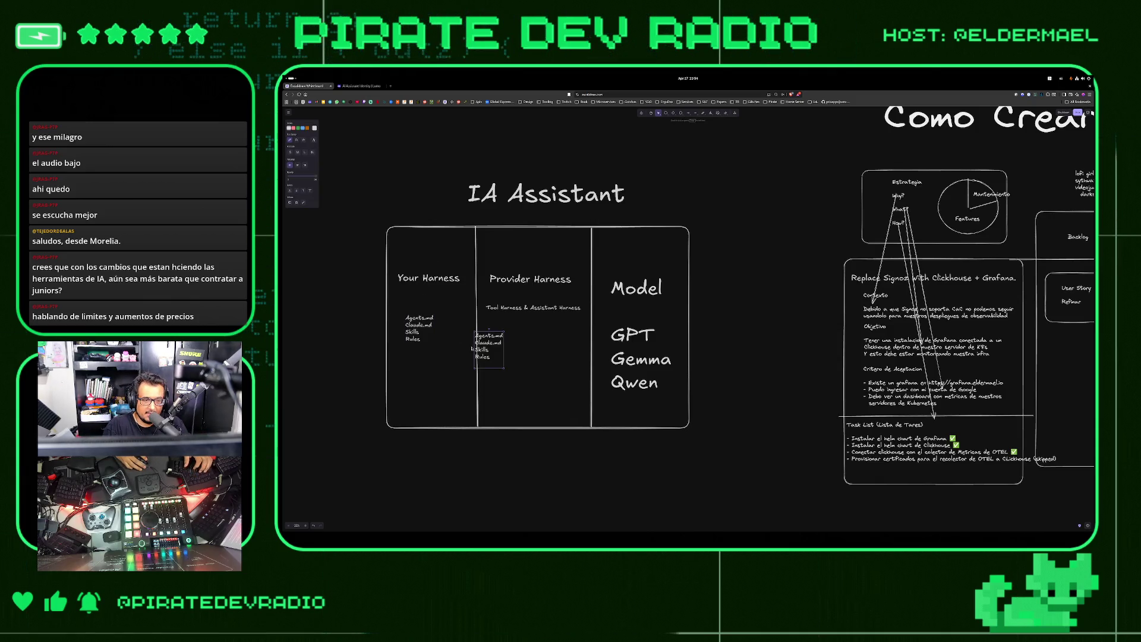
drag(486, 349, 417, 384)
Rewrite the copied list as Sensors, Tools and - MCP
key(Return)
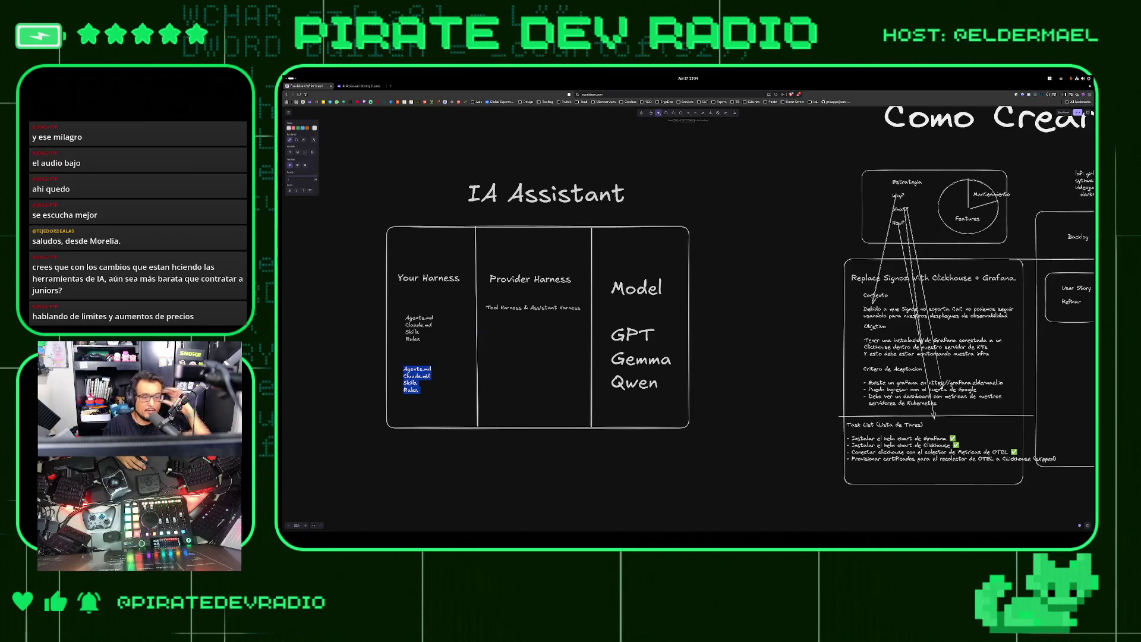
text(Sens)
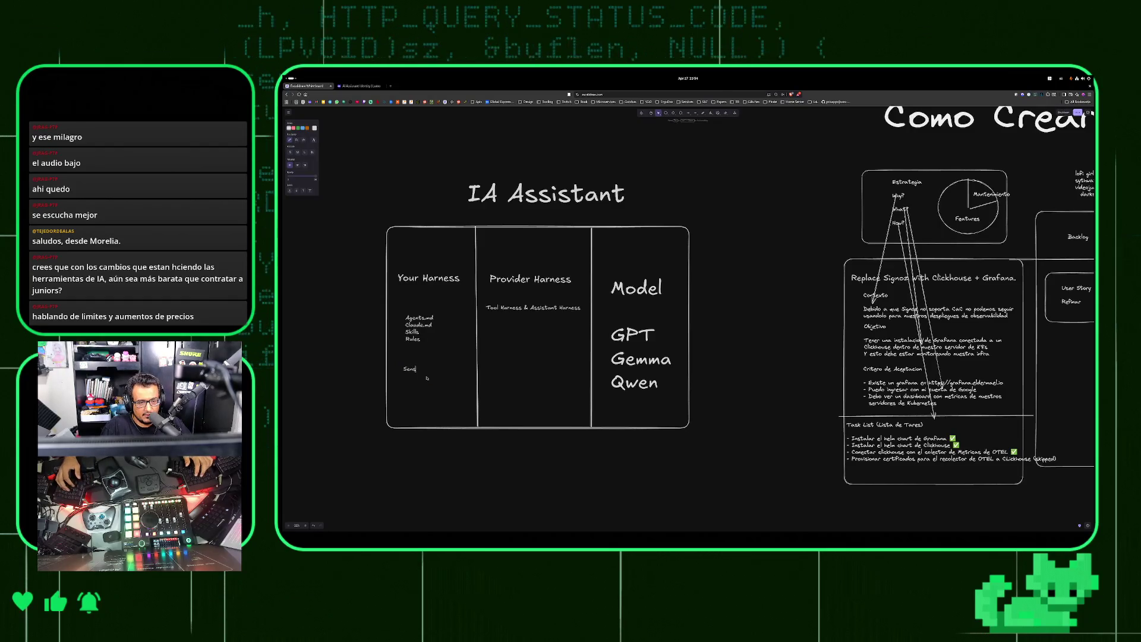
text(ors)
key(Return)
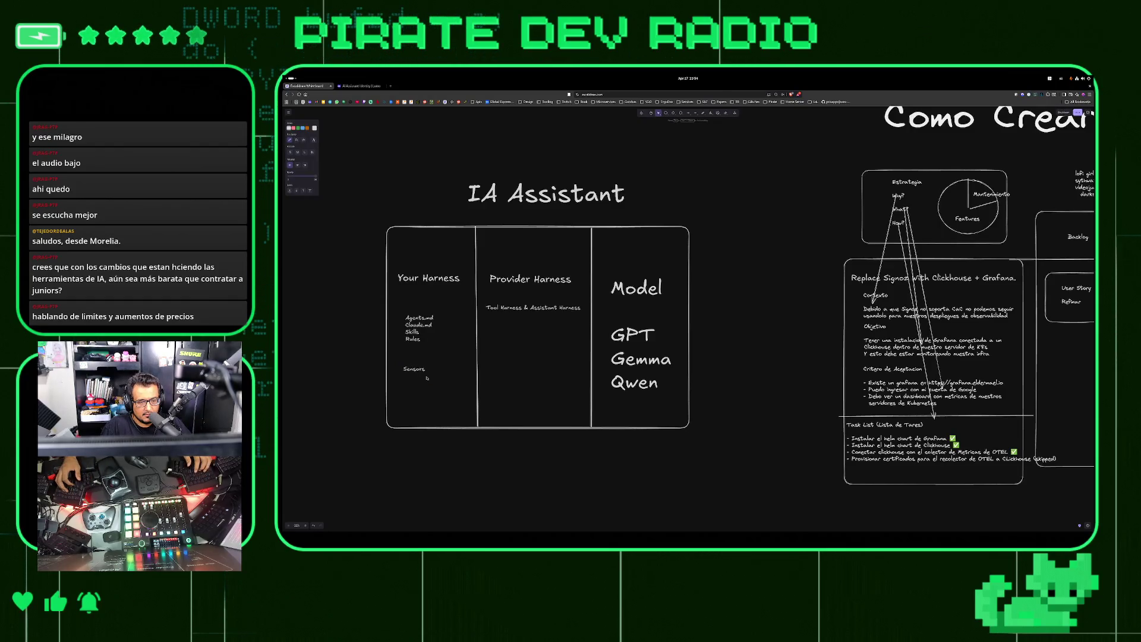
text(Tools)
key(Return)
text(MCP)
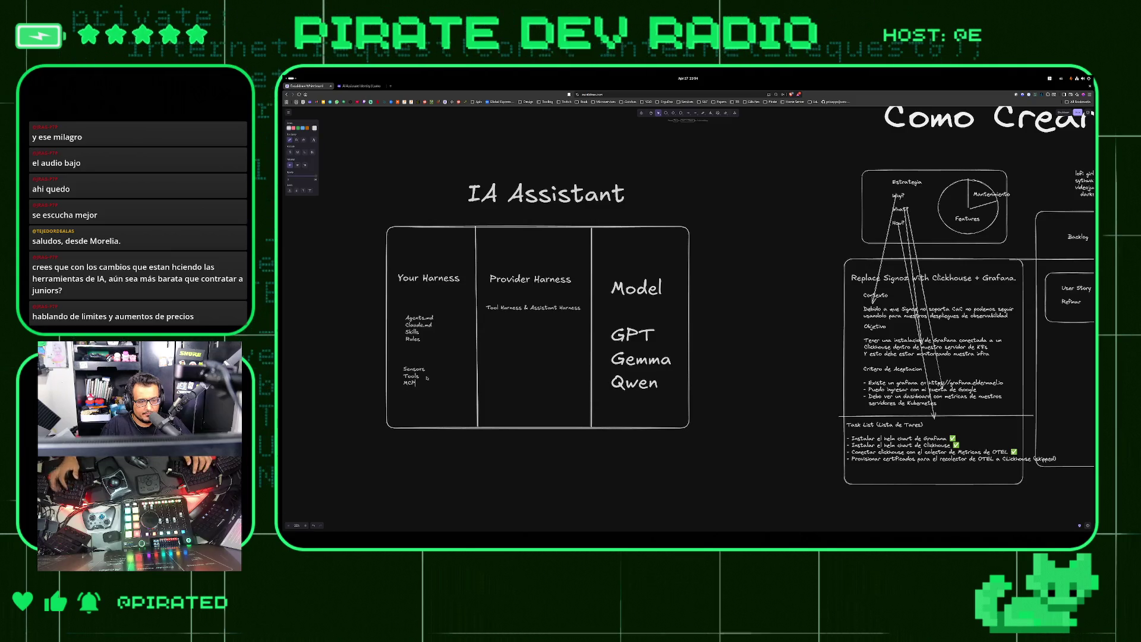
key(BackSpace)
key(BackSpace)
key(BackSpace)
text(- MCP)
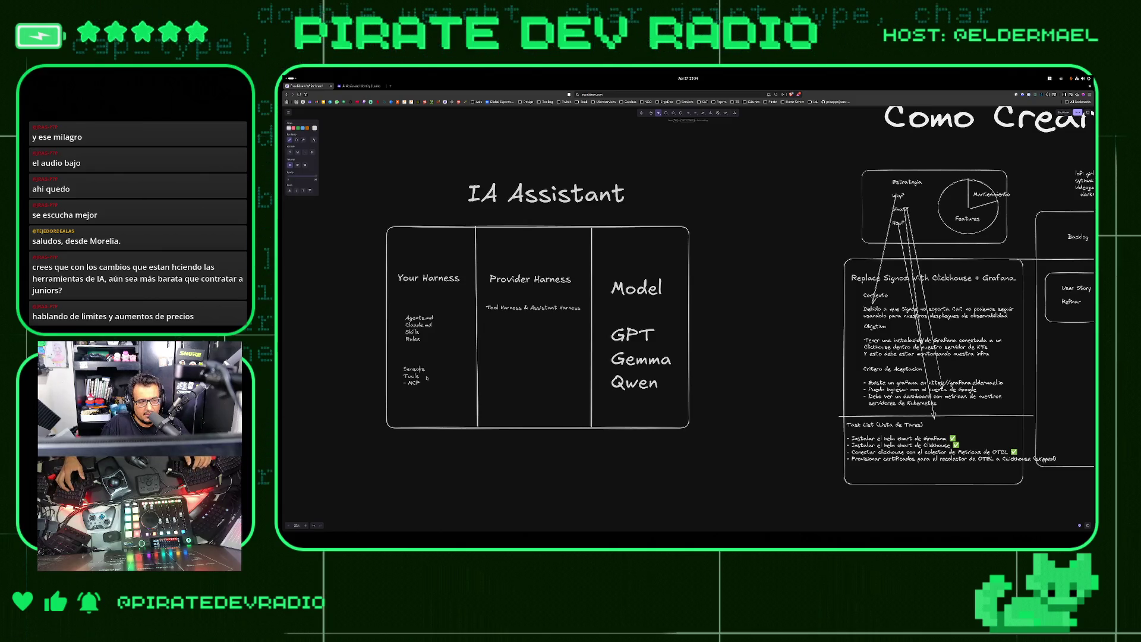
key(Return)
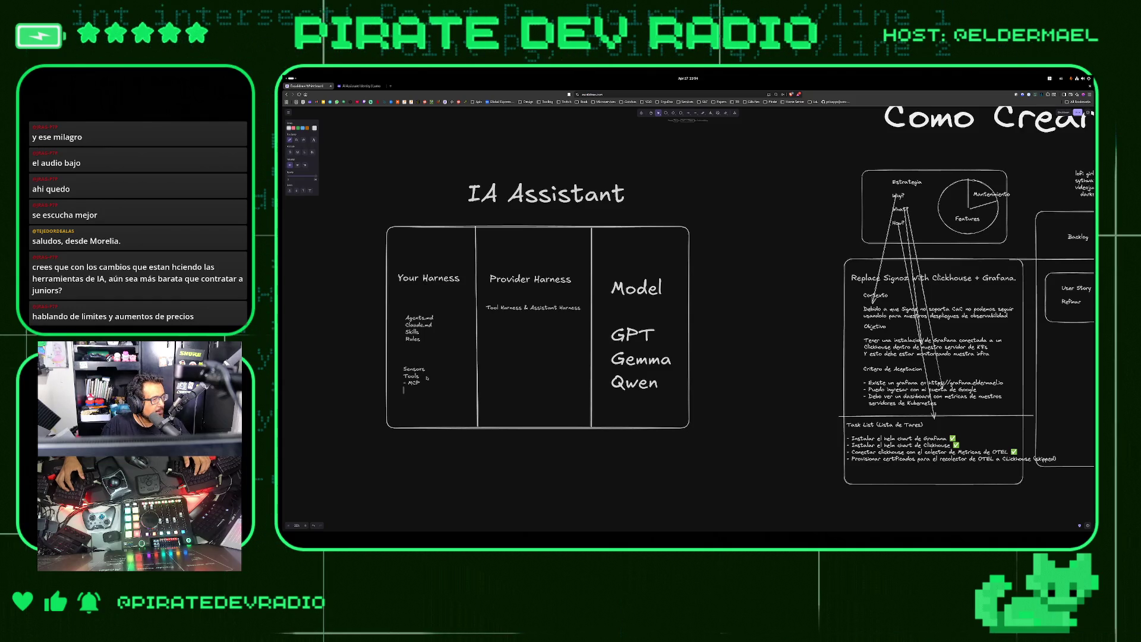
key(BackSpace)
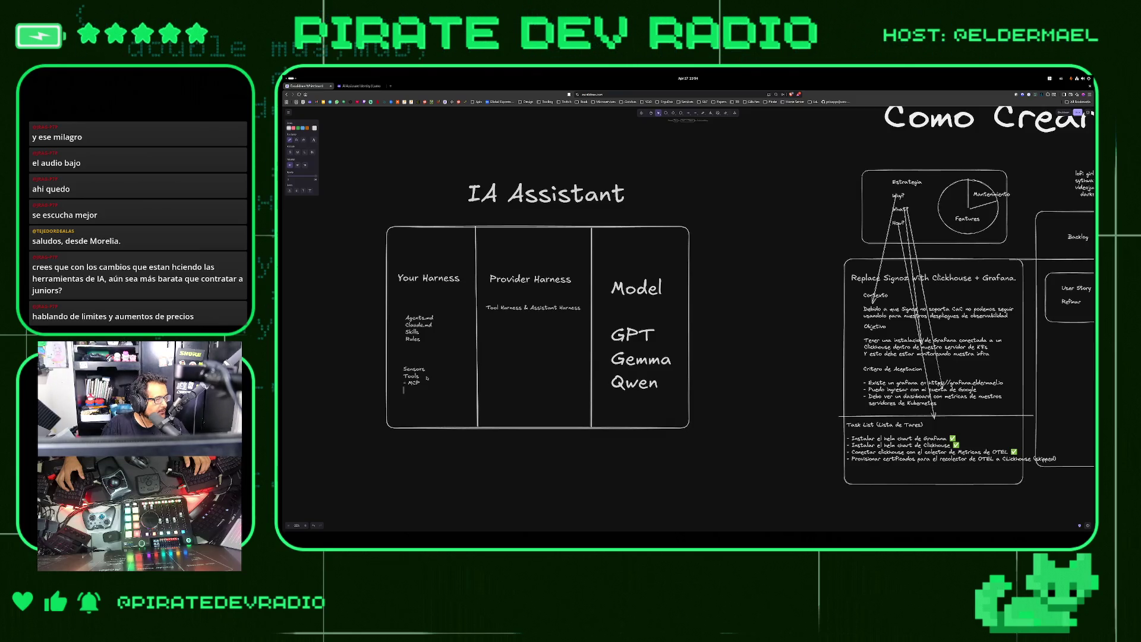
key(Escape)
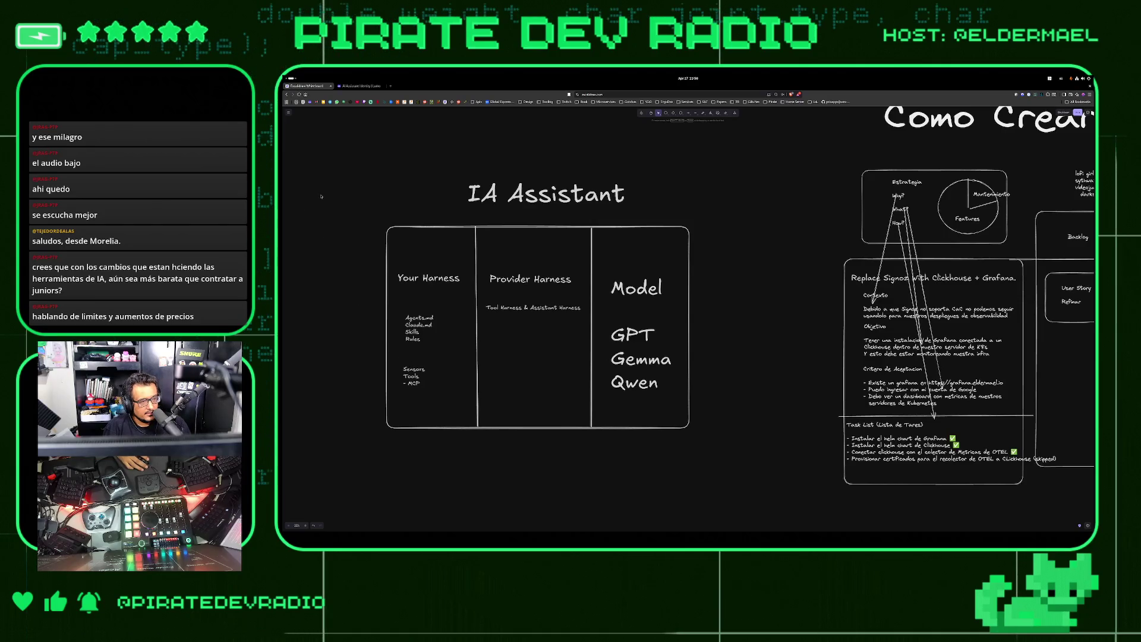
Bring up Excalidraw's main menu from the hamburger icon
click(289, 112)
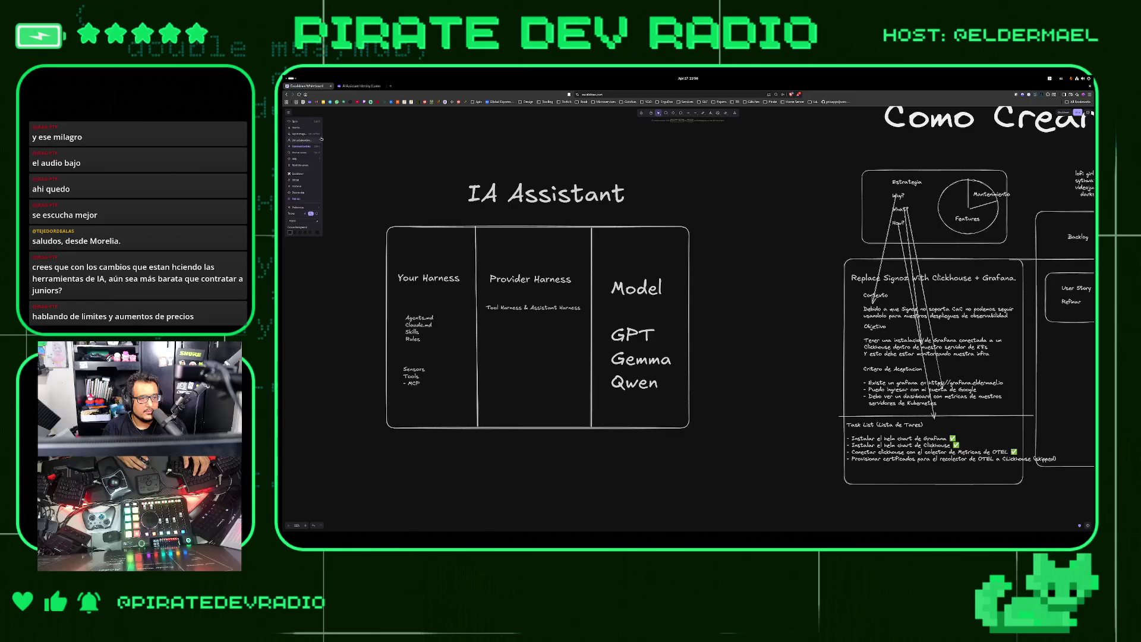
Reset the browser page zoom to 100%, zoom in one step, and reopen Excalidraw's main menu
click(288, 113)
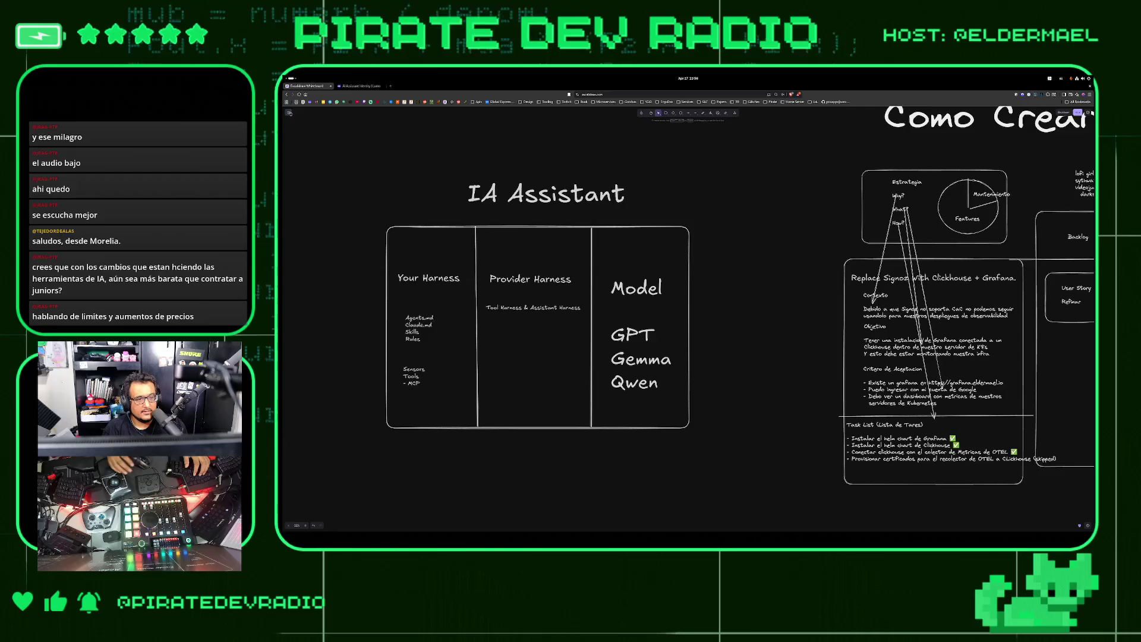
scroll(551, 194, down, 2)
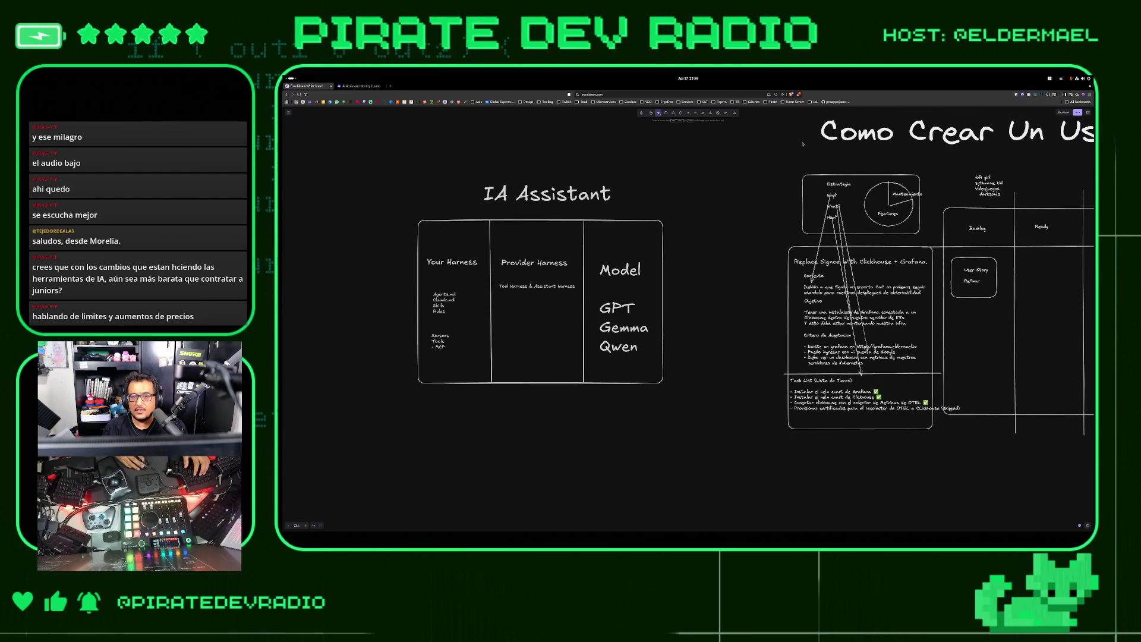
click(1089, 96)
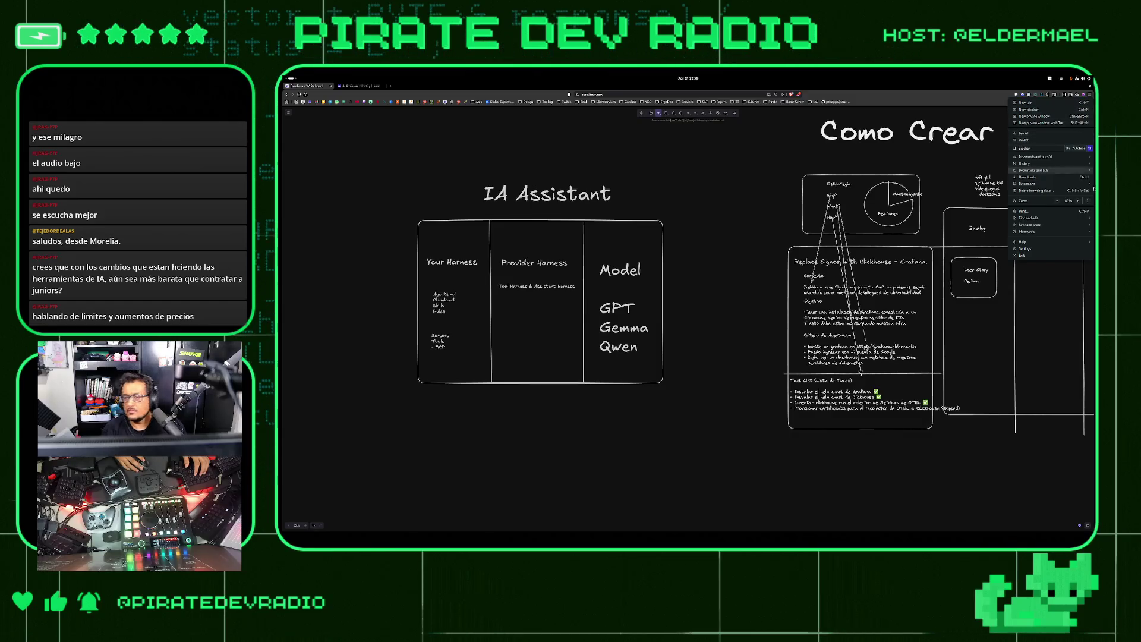
click(1078, 200)
click(1078, 201)
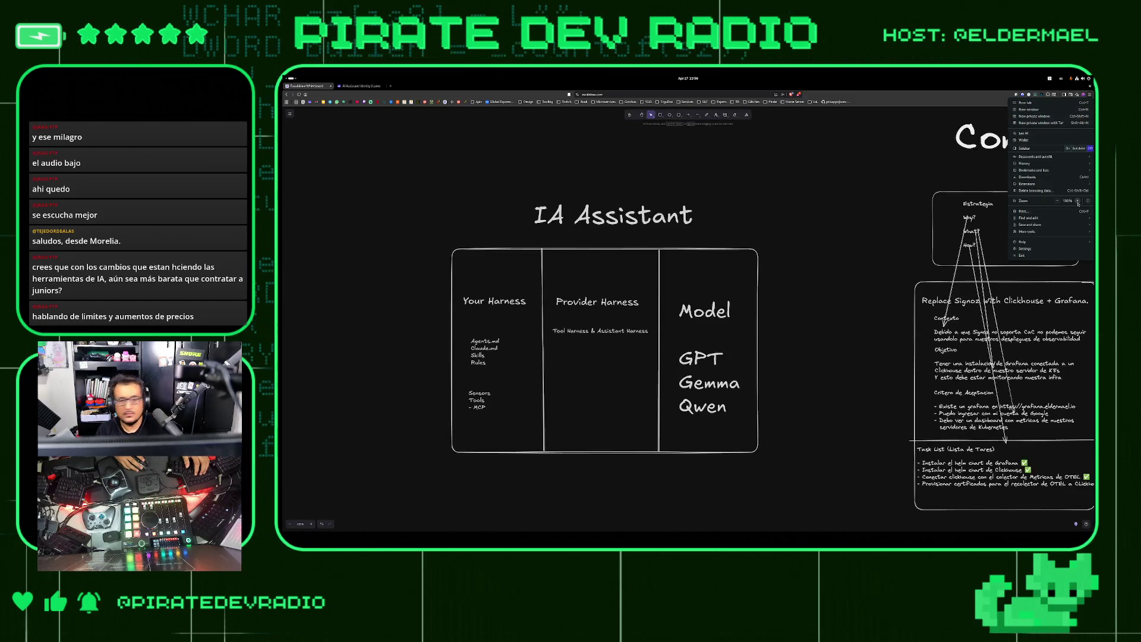
click(1077, 201)
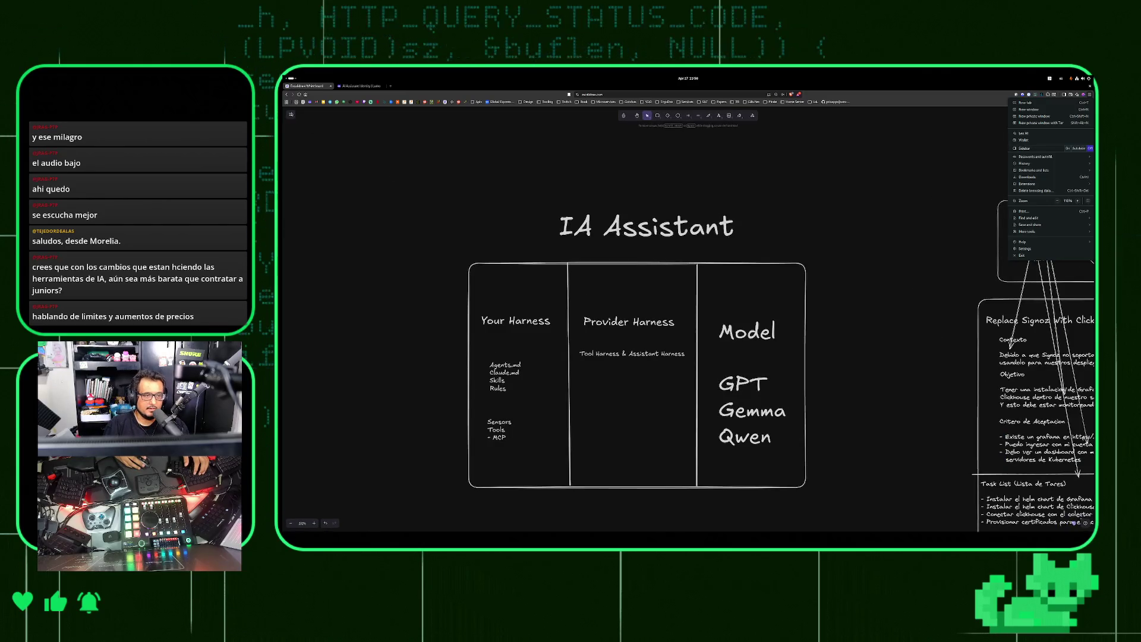
click(291, 114)
click(292, 115)
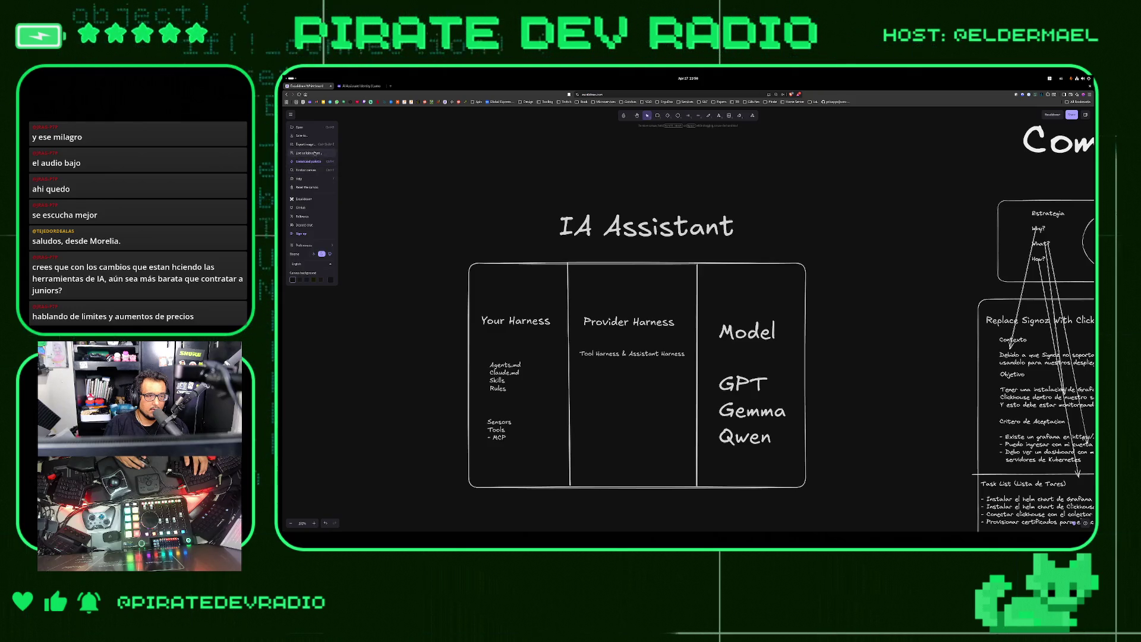
Turn on the canvas grid from the main menu's preferences
click(415, 197)
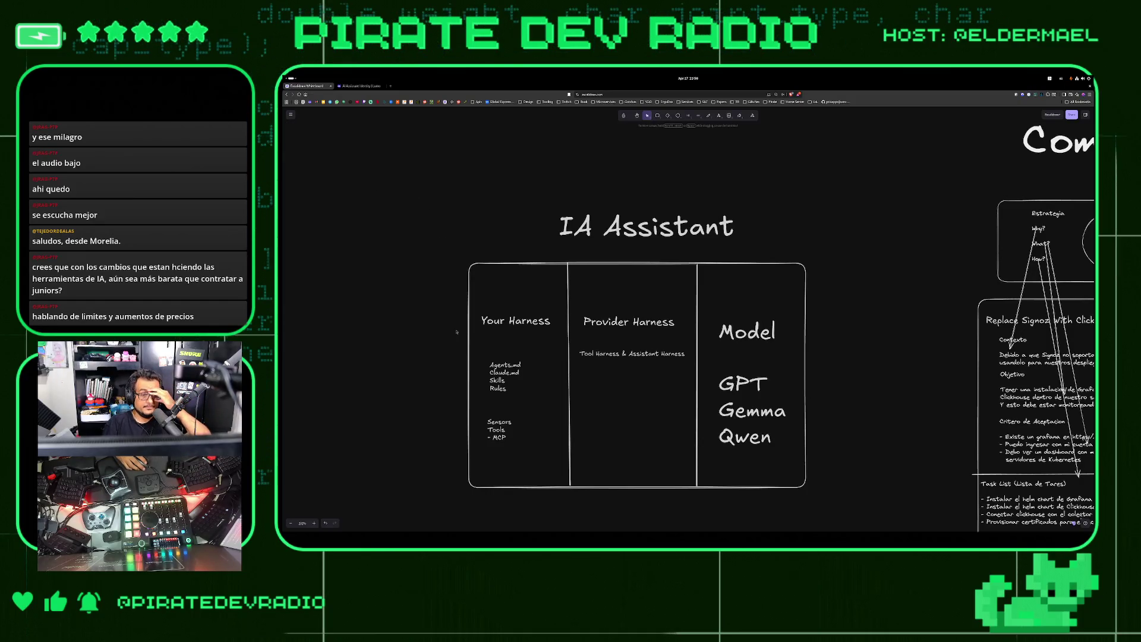
scroll(457, 331, down, 1)
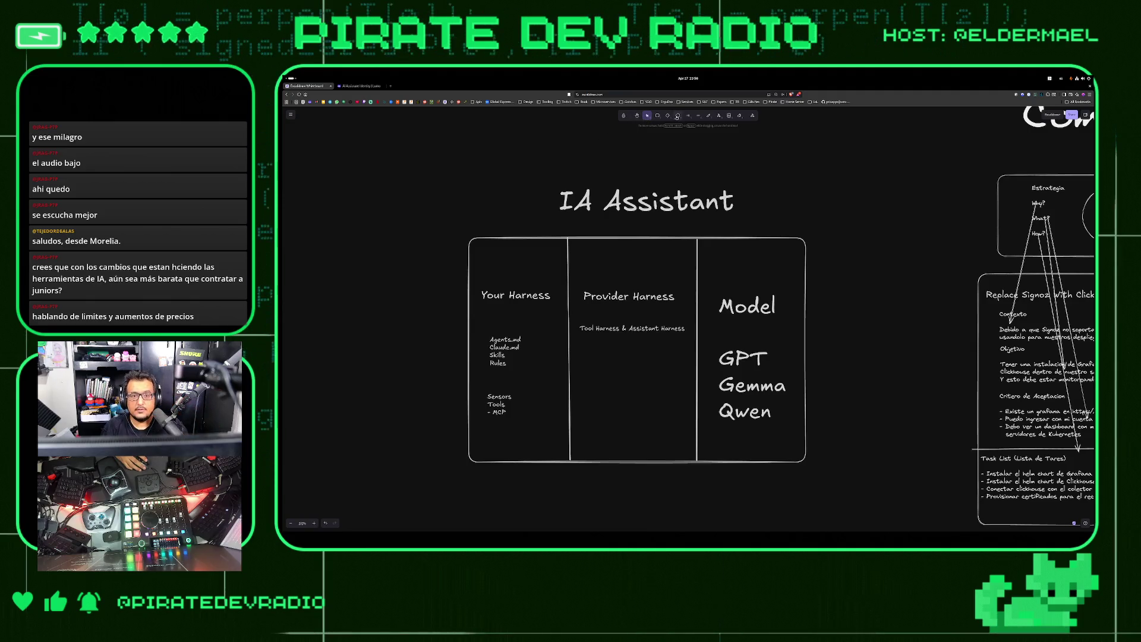
click(291, 115)
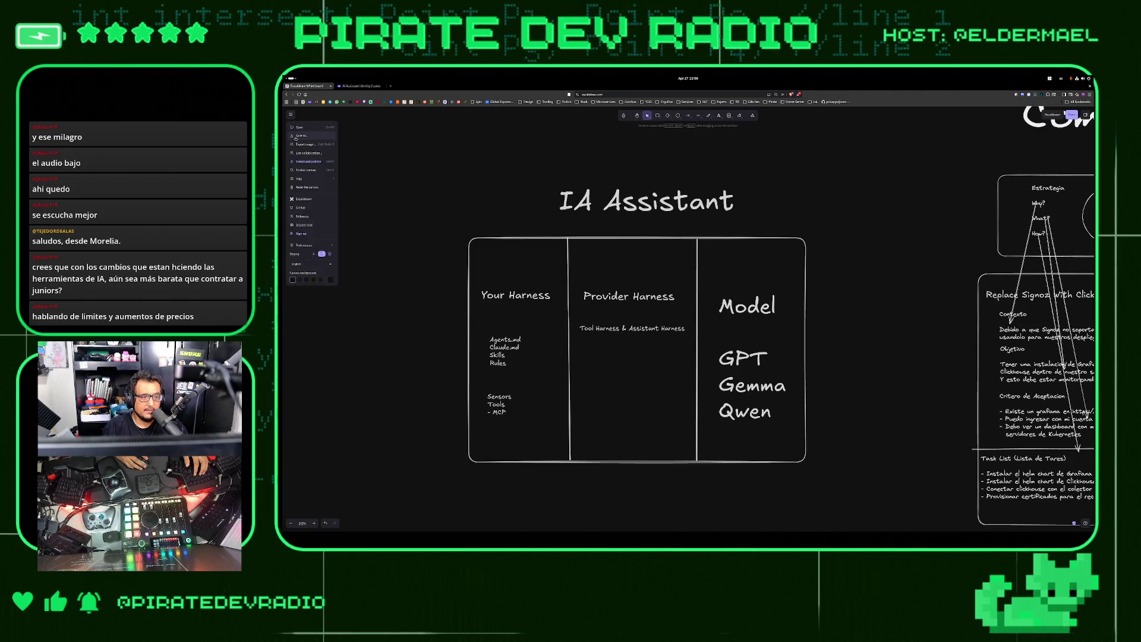
mouse_move(324, 245)
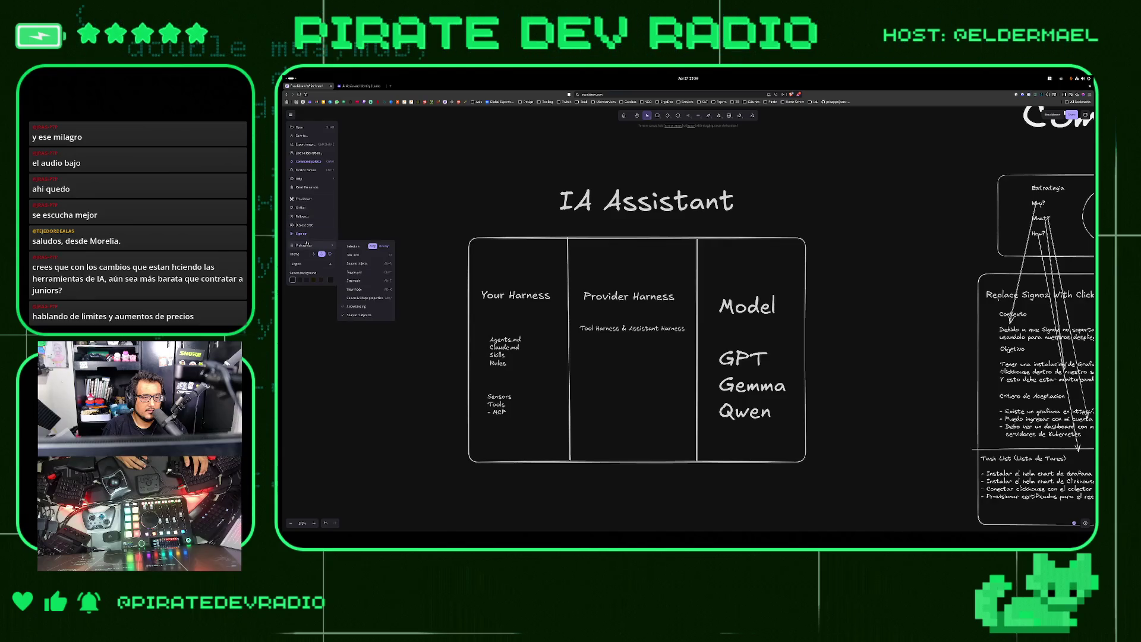
click(361, 274)
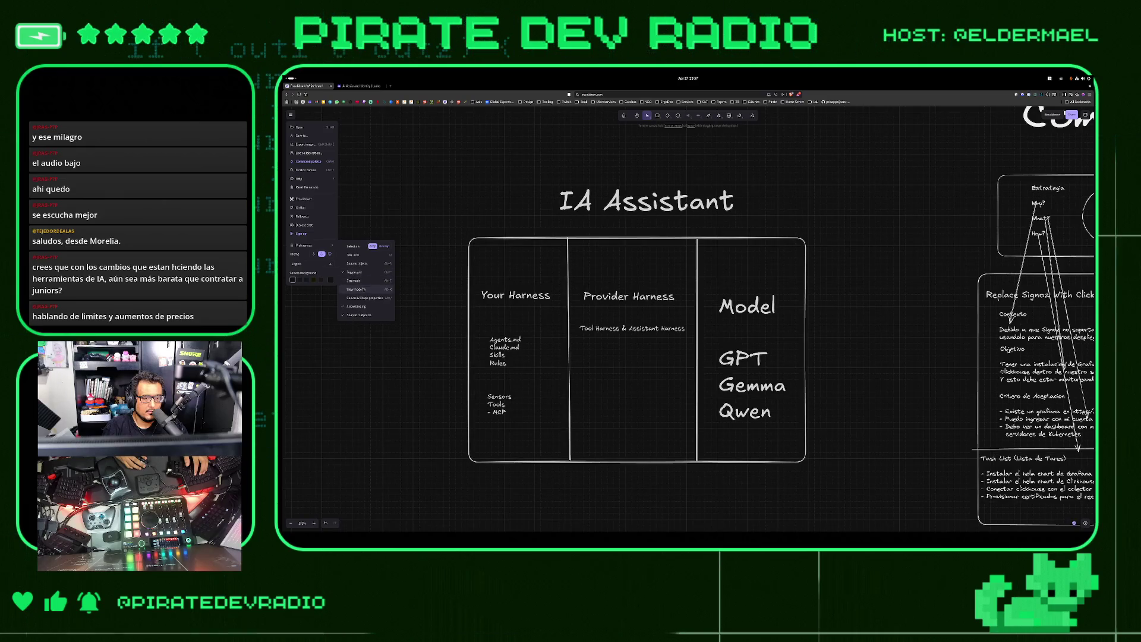
click(363, 298)
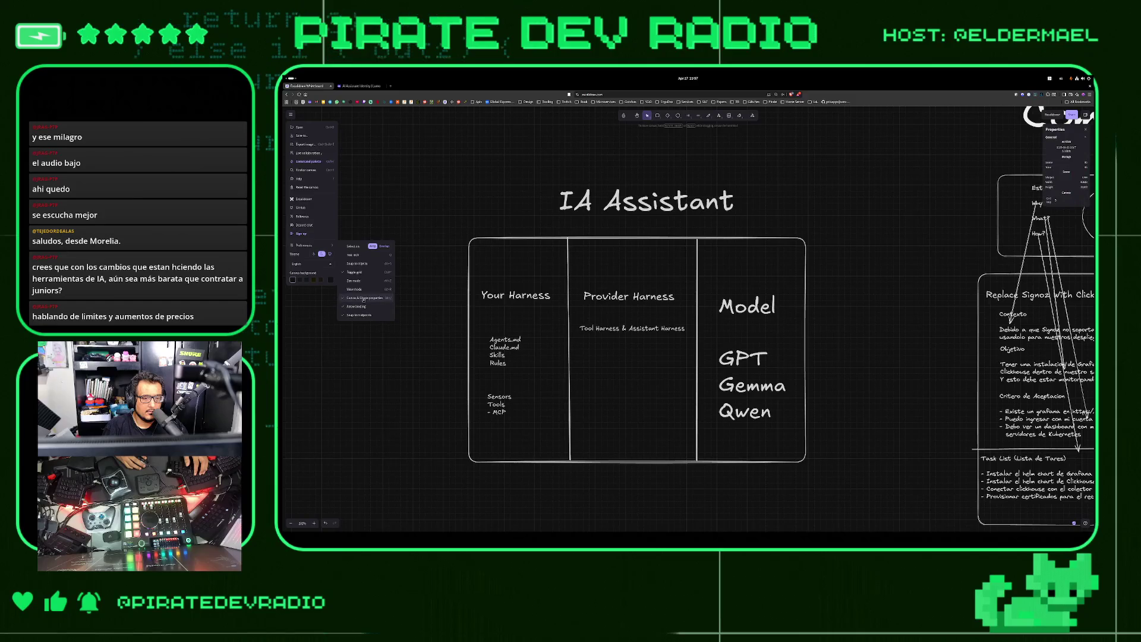
click(363, 299)
click(363, 298)
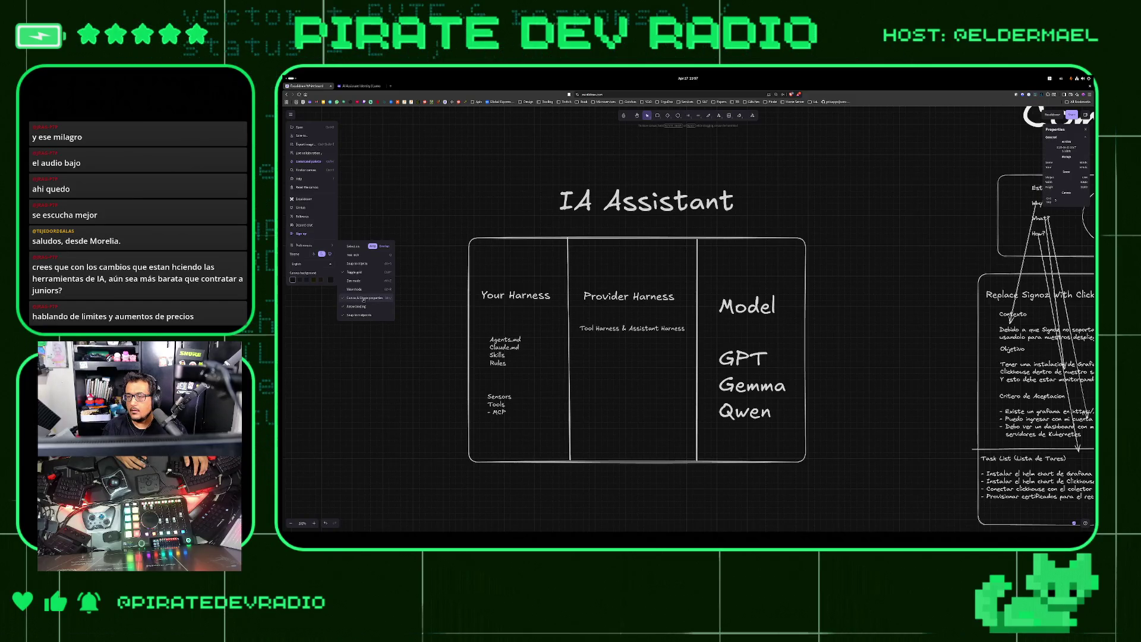
click(364, 298)
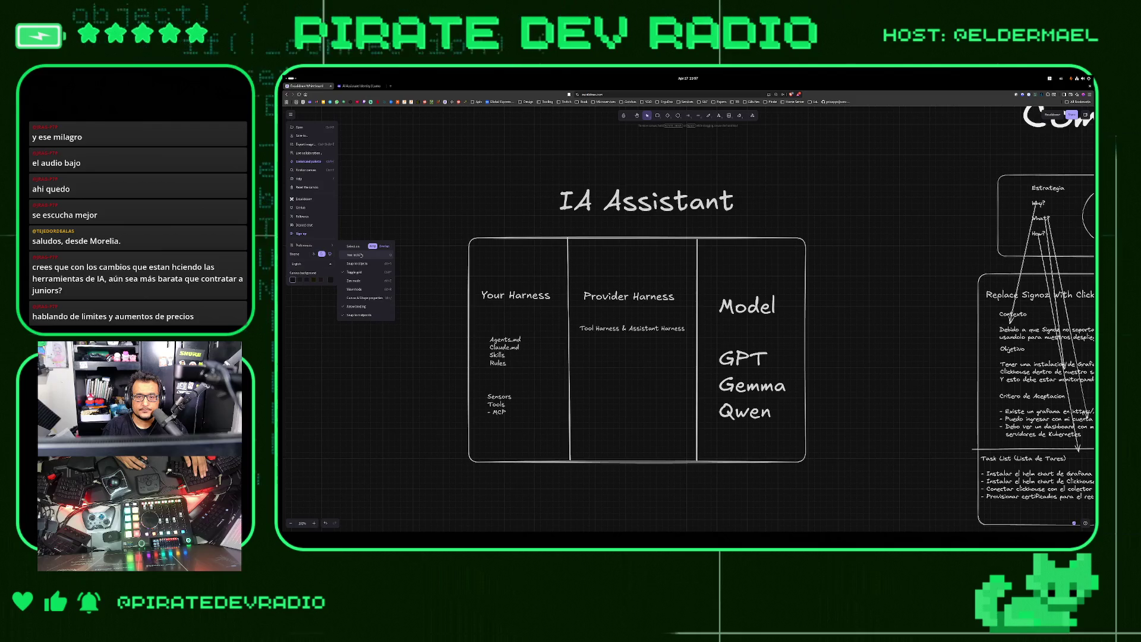
click(552, 146)
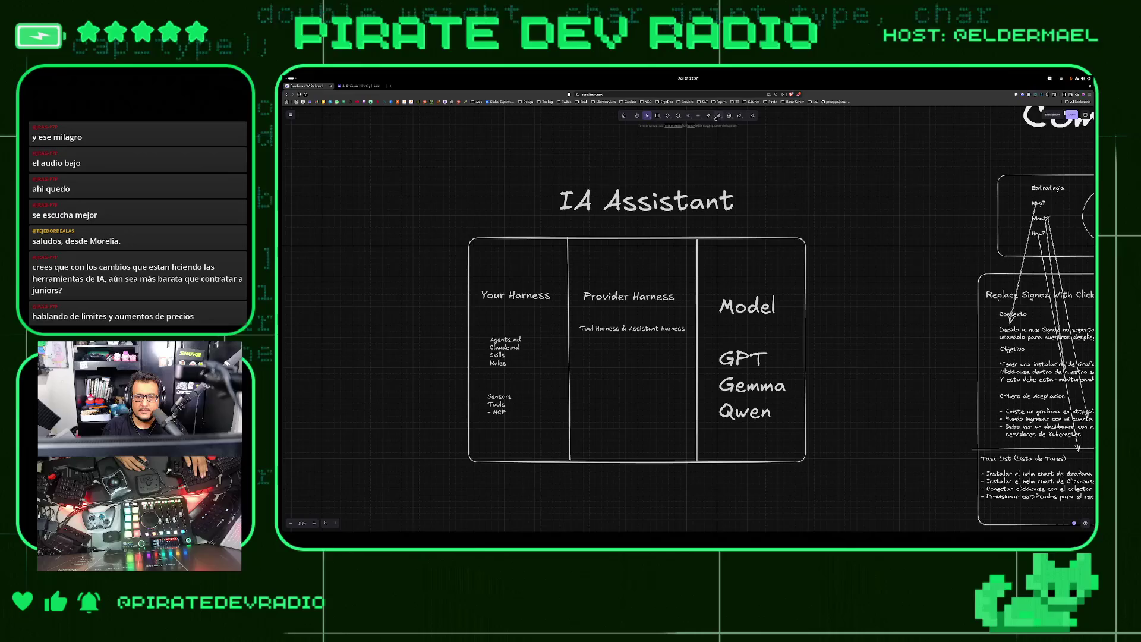
Draw a freehand hooked brace line below the table
click(708, 116)
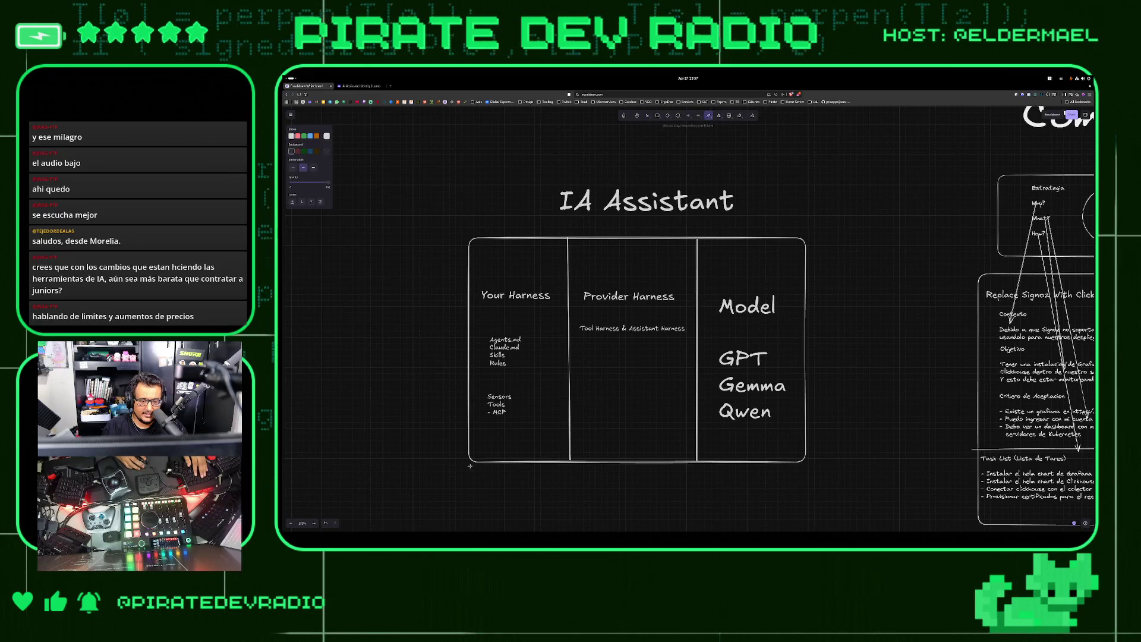
mouse_move(491, 479)
mouse_down()
mouse_move(507, 489)
mouse_move(565, 473)
mouse_move(585, 487)
mouse_move(703, 487)
mouse_move(779, 486)
mouse_move(796, 471)
mouse_up()
scroll(626, 369, down, 3)
Add brace captions 'This is what we can change' and 'This comes with the assistant and we cannot change it'
key(t)
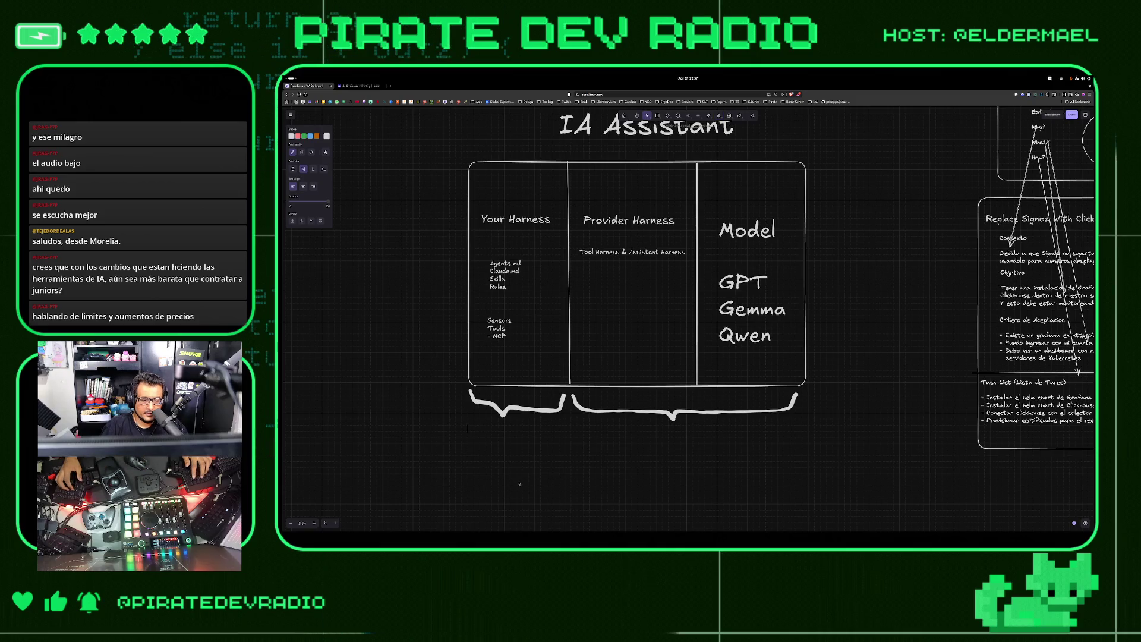
text(This is)
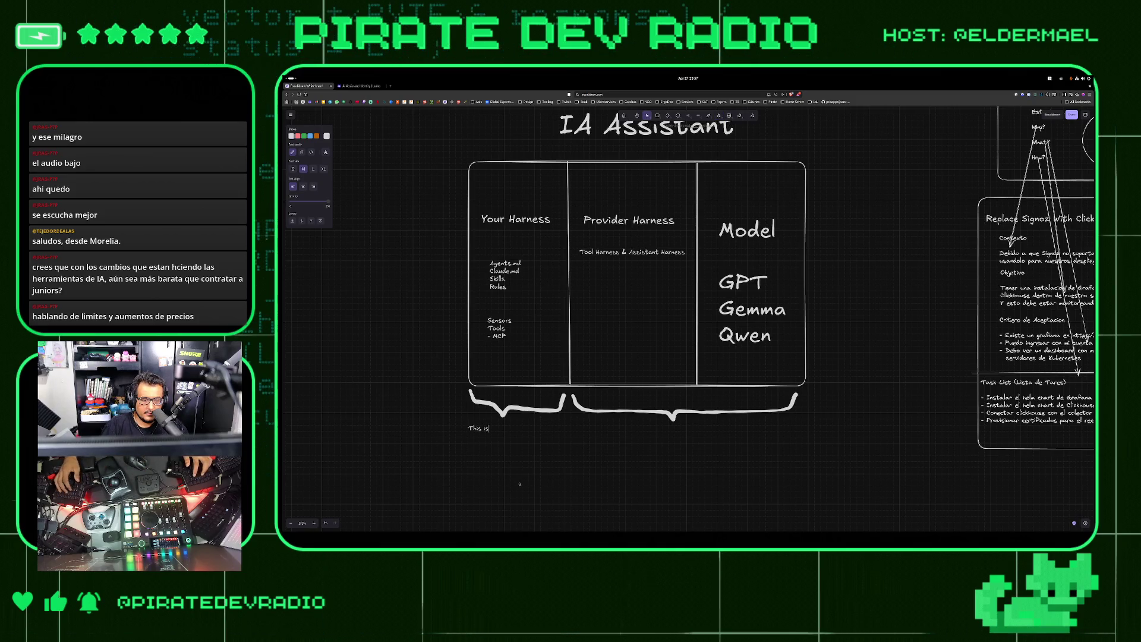
text( what we can change)
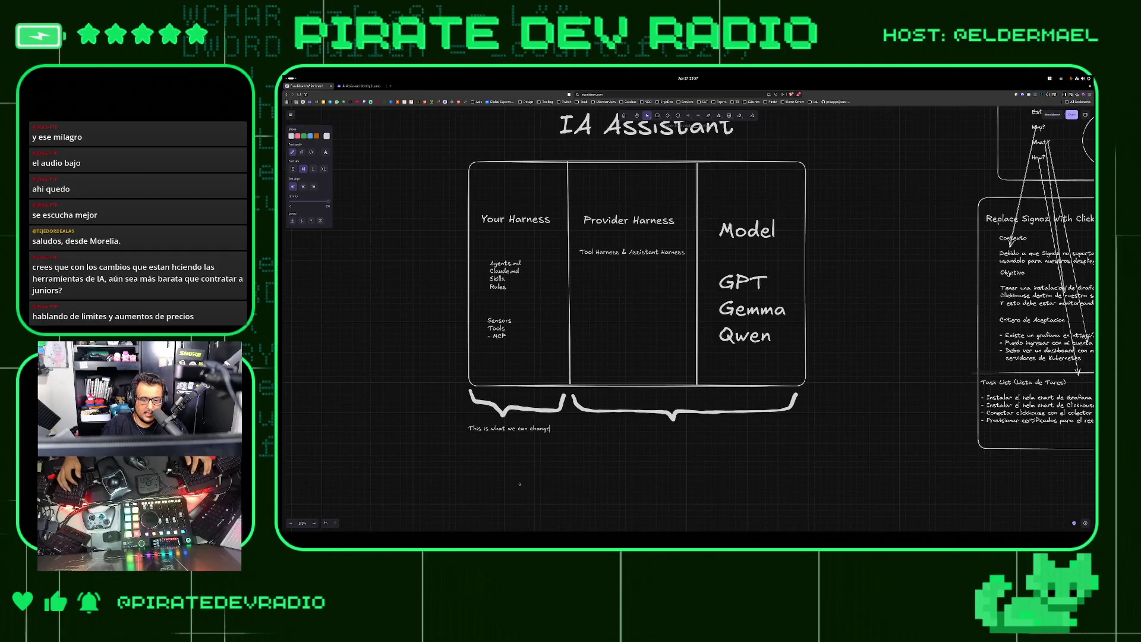
key(Escape)
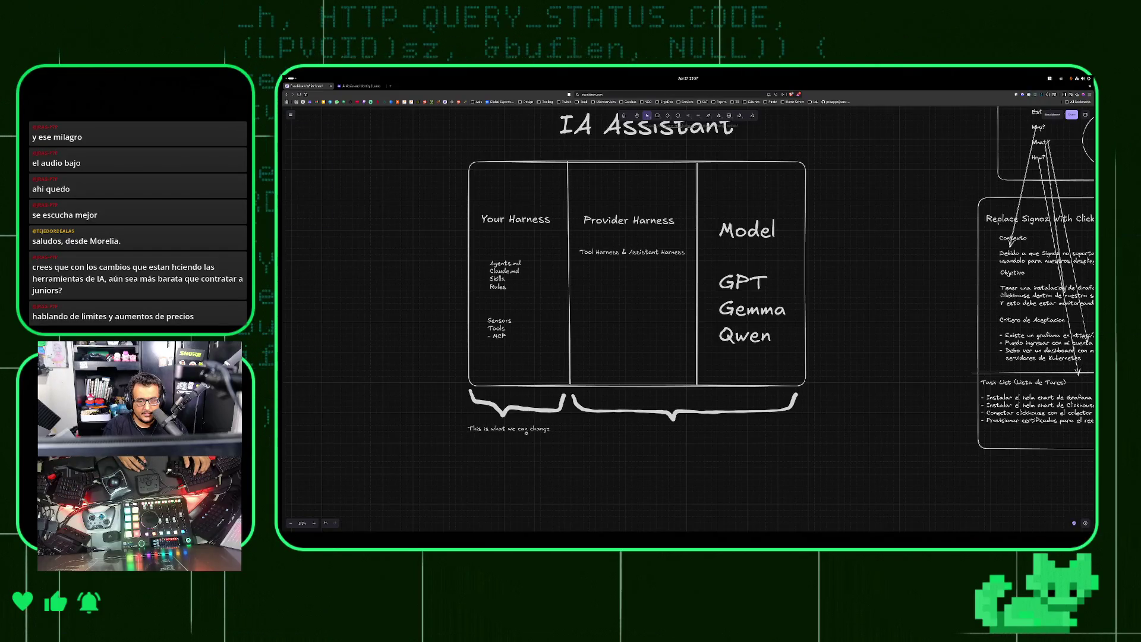
key(ctrl+v)
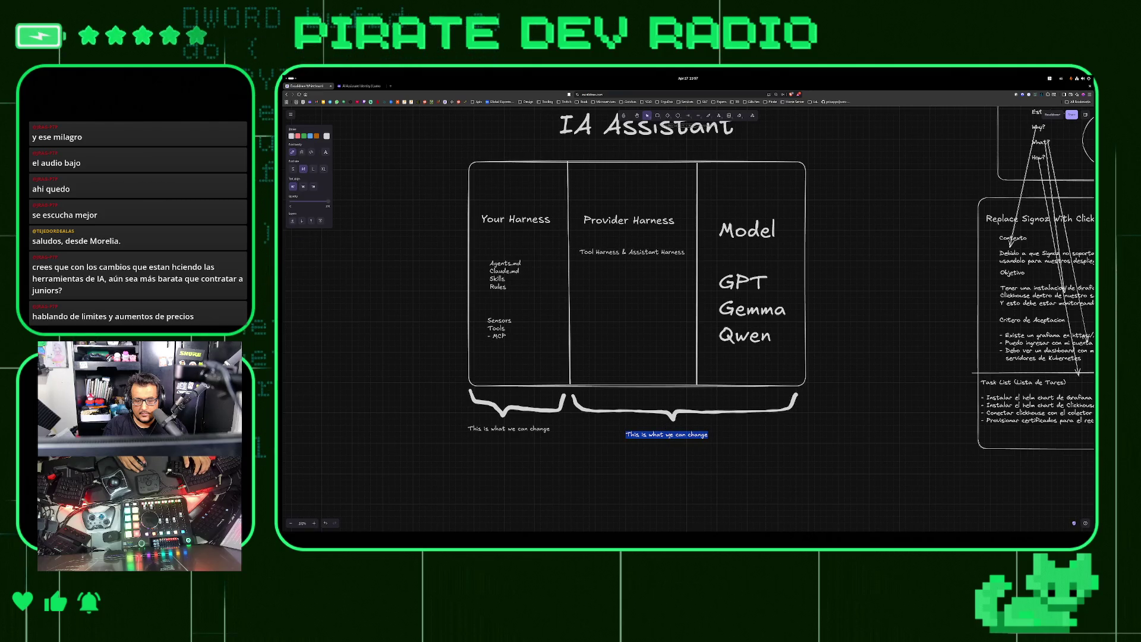
text(This comes w)
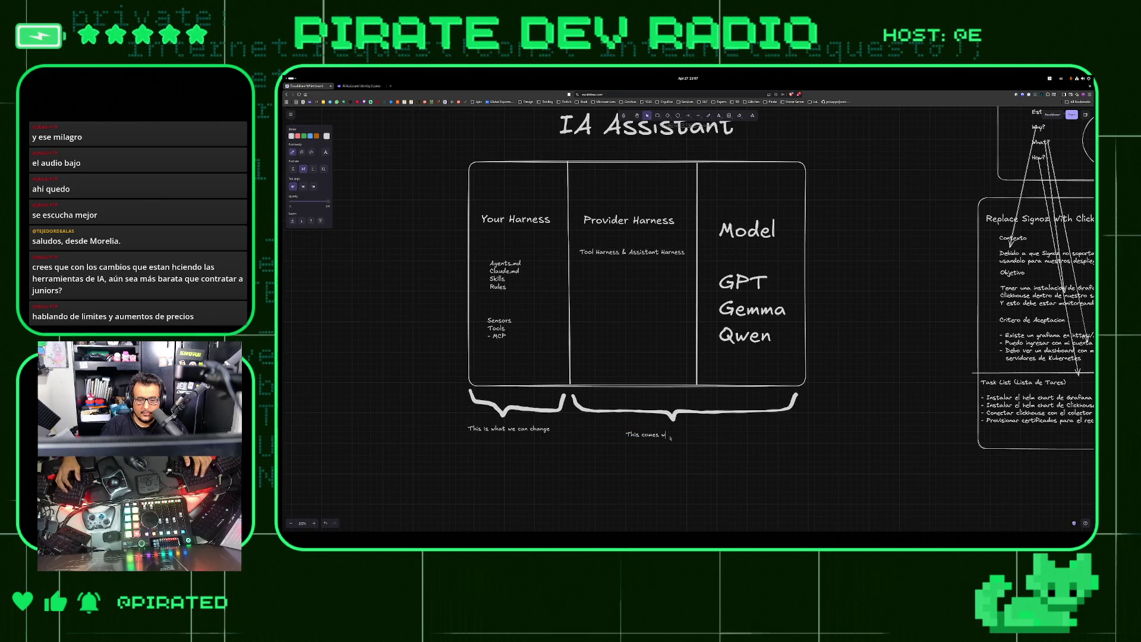
text(ith the assistant and we cannot change it)
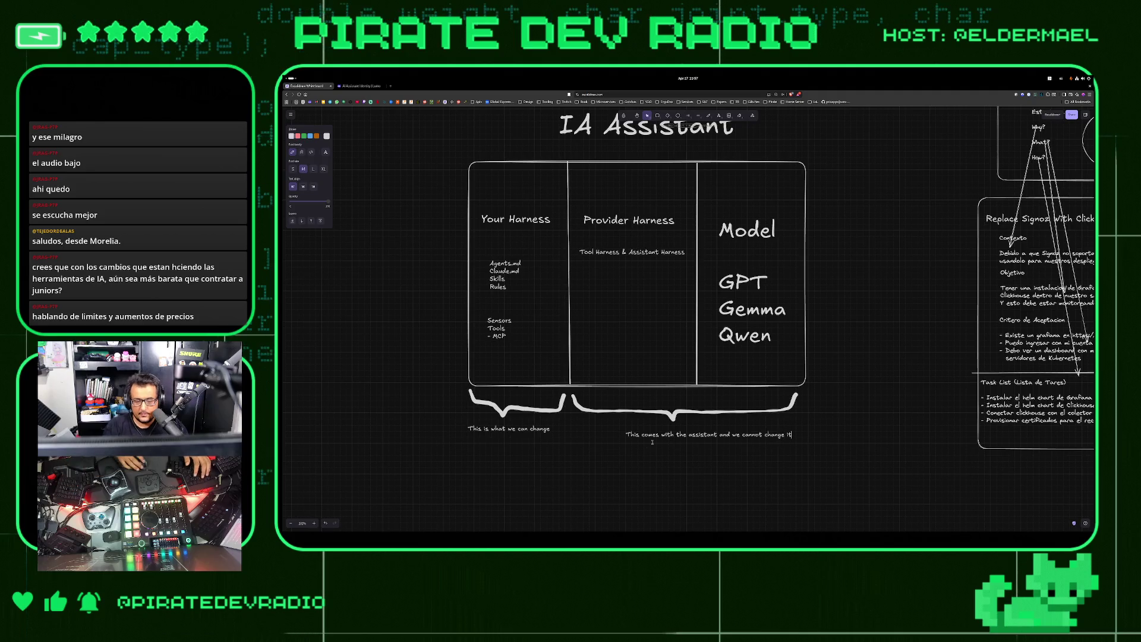
key(Escape)
drag(667, 436, 655, 436)
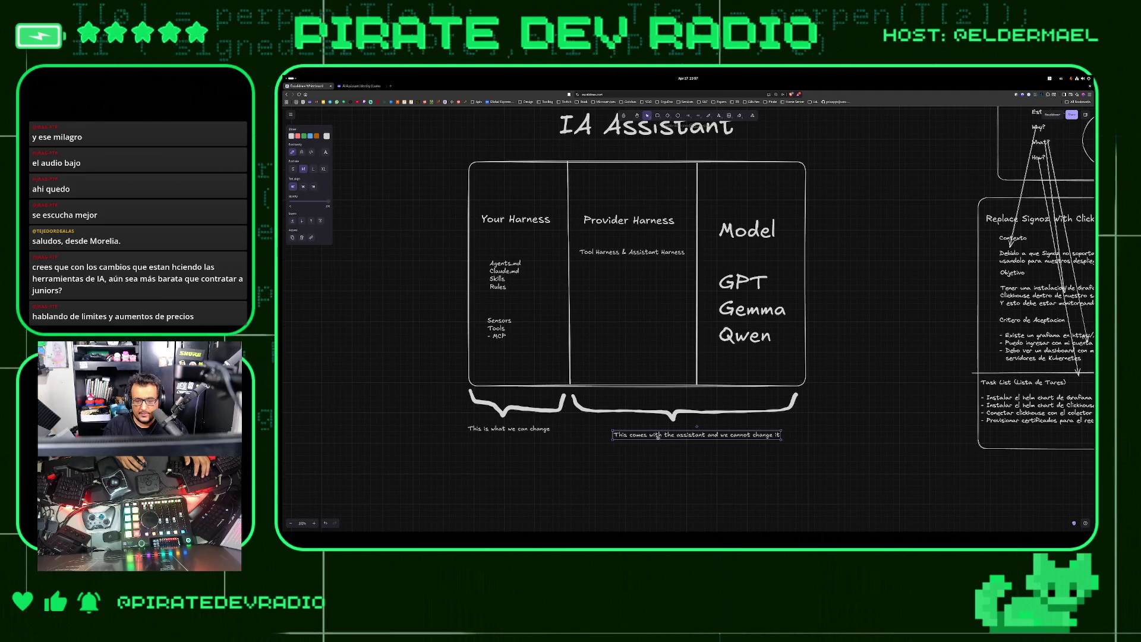
click(412, 248)
mouse_move(411, 247)
mouse_down()
mouse_move(589, 373)
mouse_move(547, 370)
mouse_up()
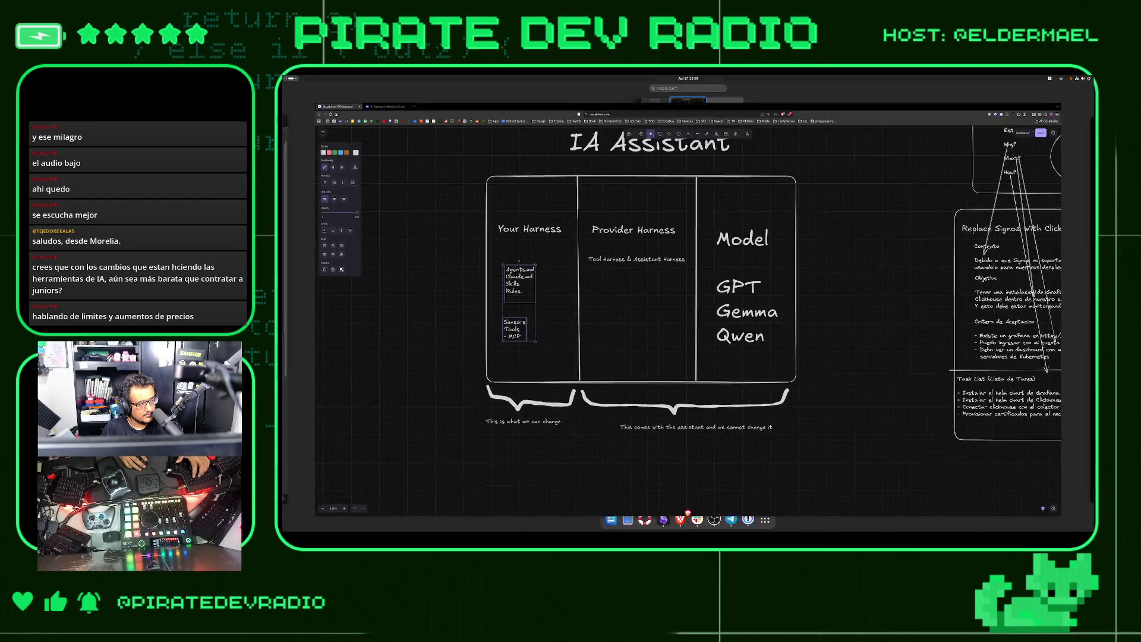
click(388, 337)
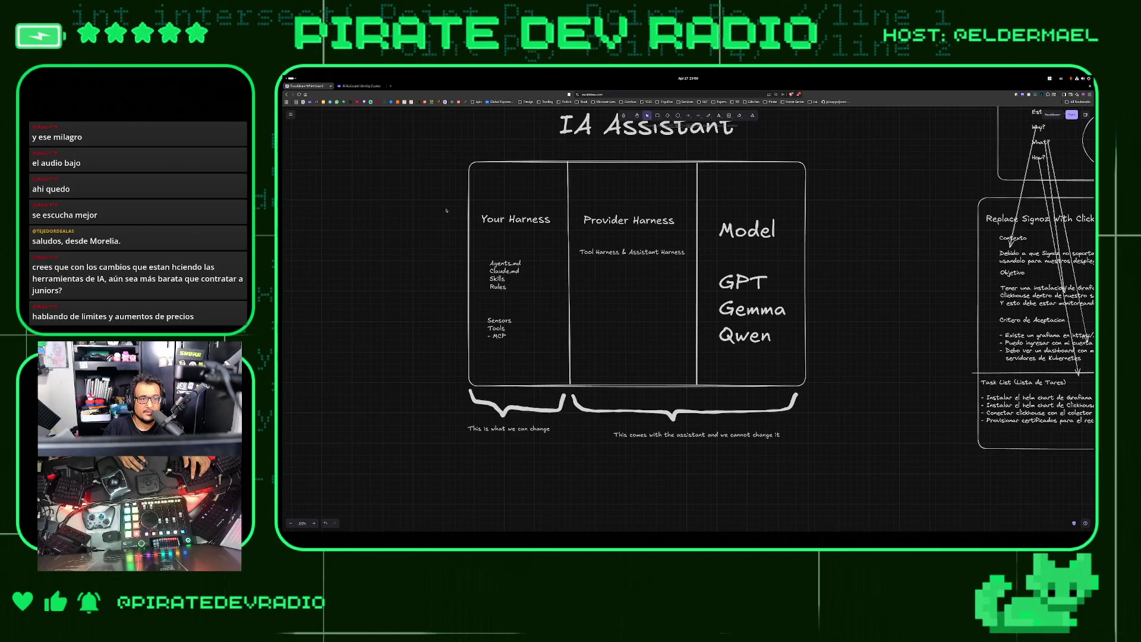
Add a FeedForward label beside the Agents.md list
double_click(426, 299)
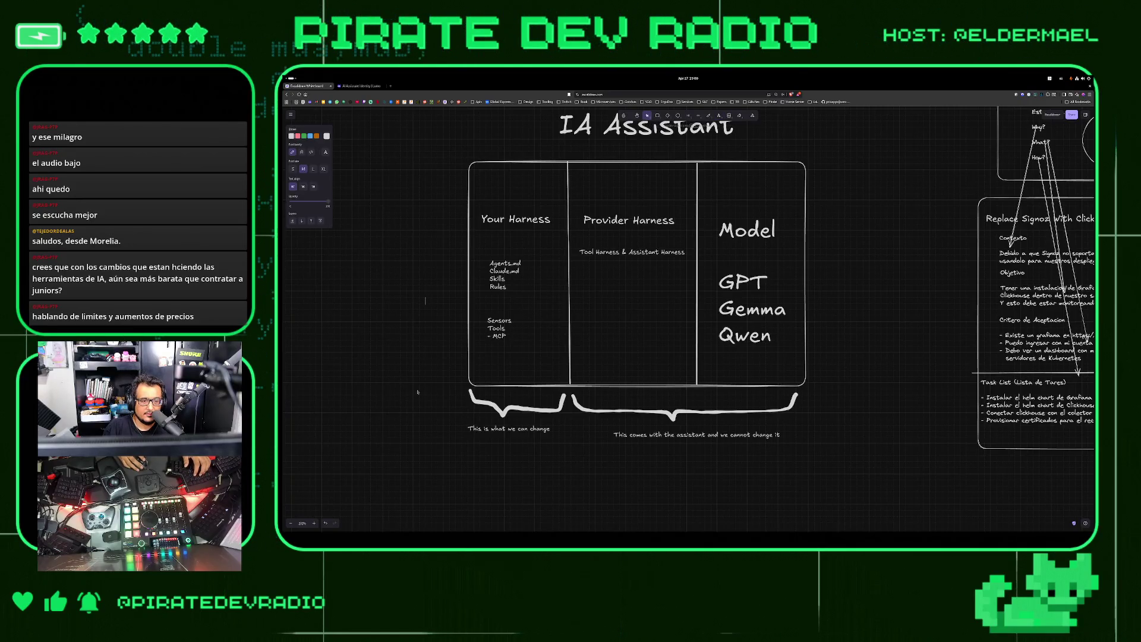
text(Feed)
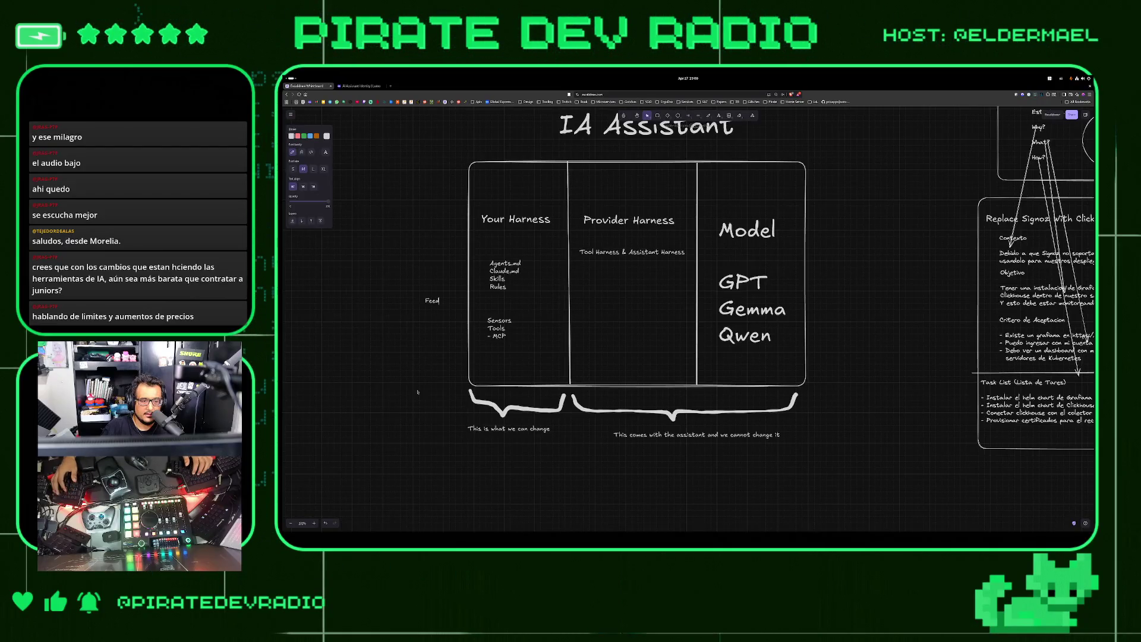
text(Forward)
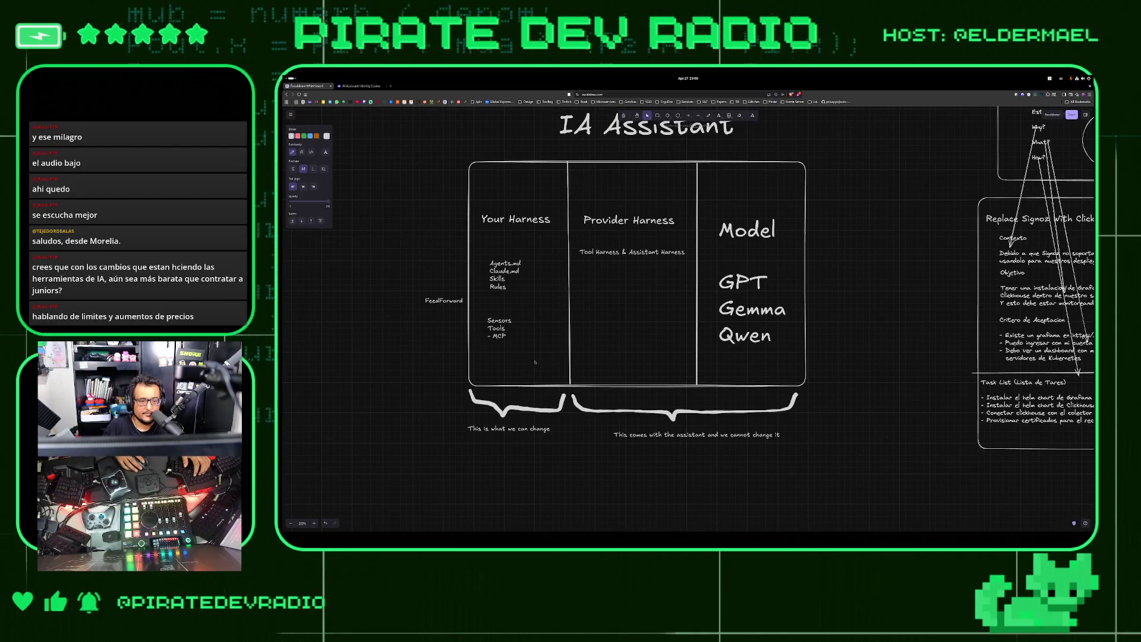
click(375, 325)
drag(444, 300, 542, 275)
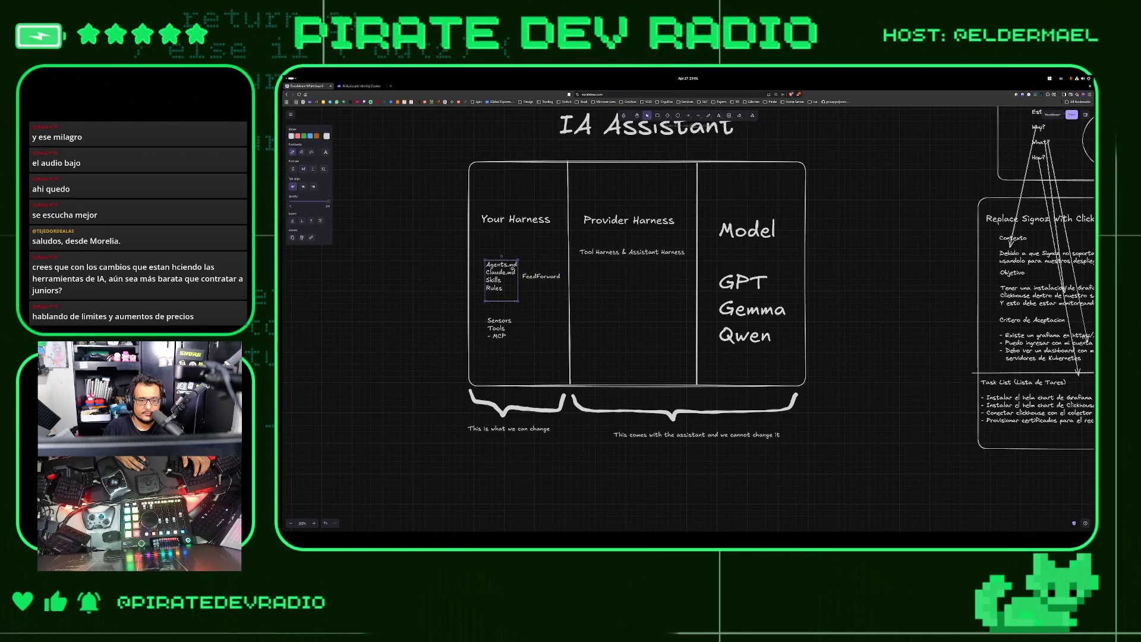
drag(502, 276, 495, 276)
Copy the label beside the Sensors list and rename it Feedback
click(541, 276)
drag(498, 328, 490, 327)
click(557, 276)
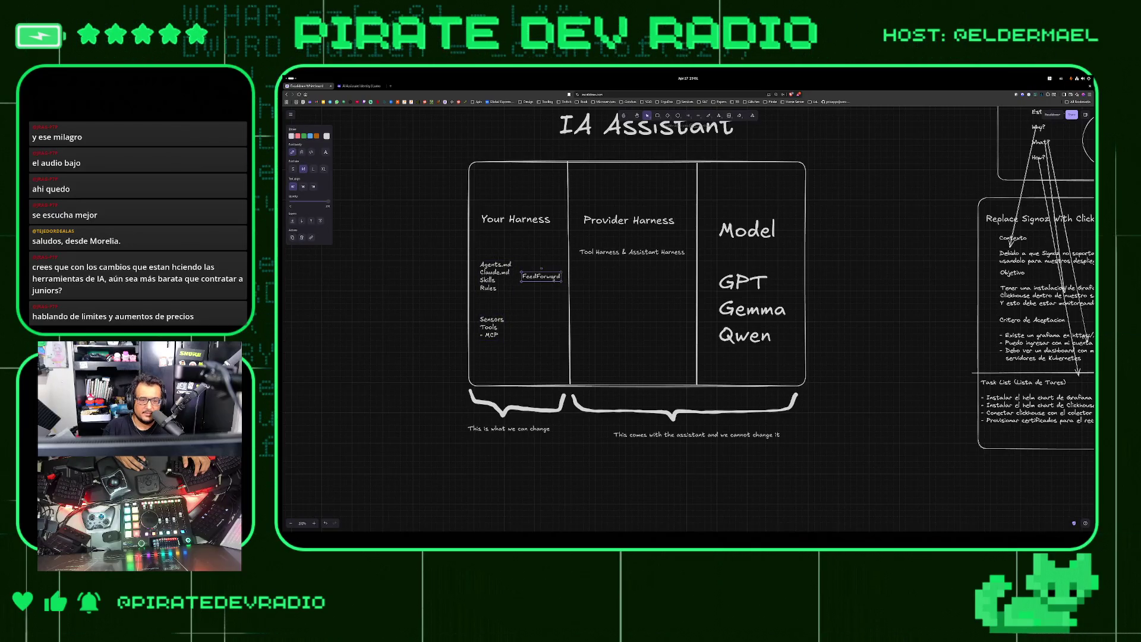
mouse_move(540, 276)
alt+mouse_down()
mouse_move(547, 300)
mouse_move(535, 325)
alt+mouse_up()
double_click(535, 325)
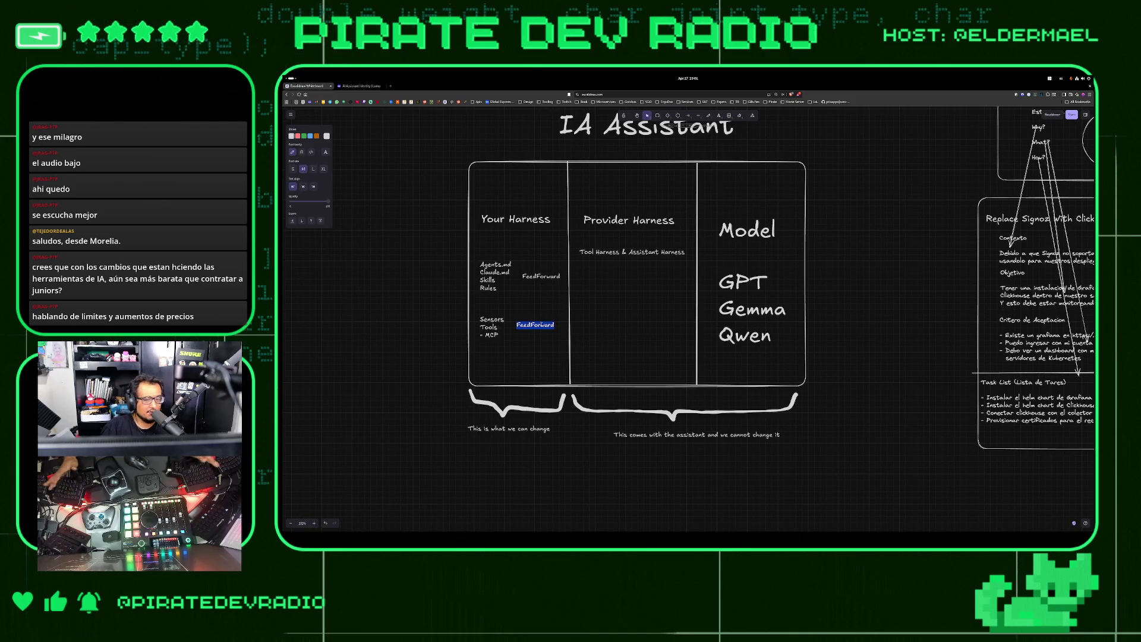
text(Feedb)
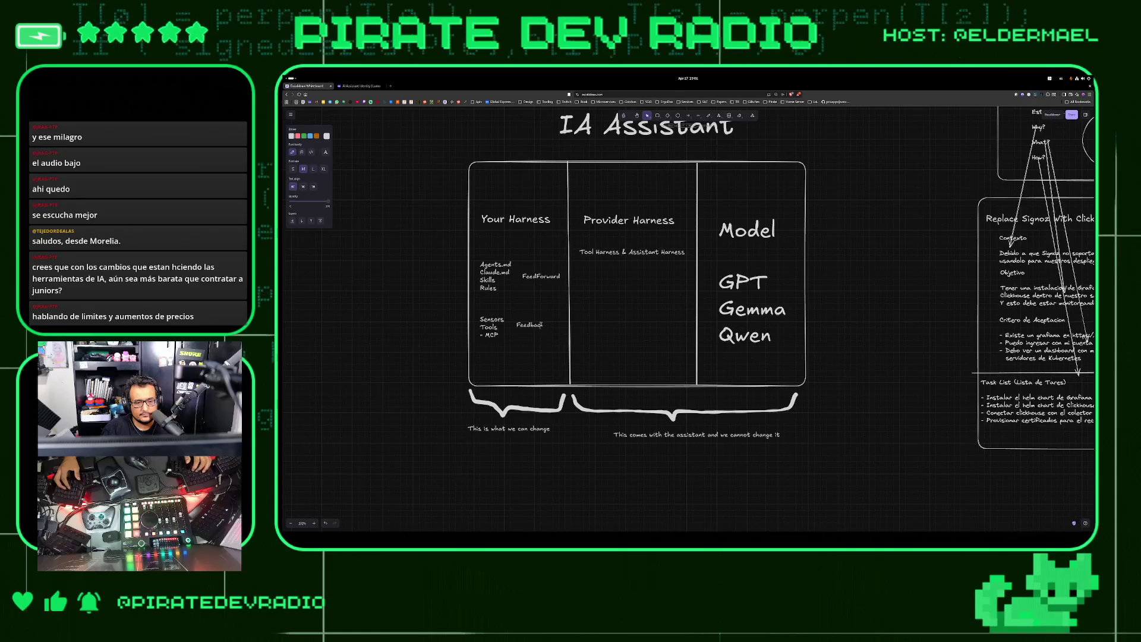
text(ack)
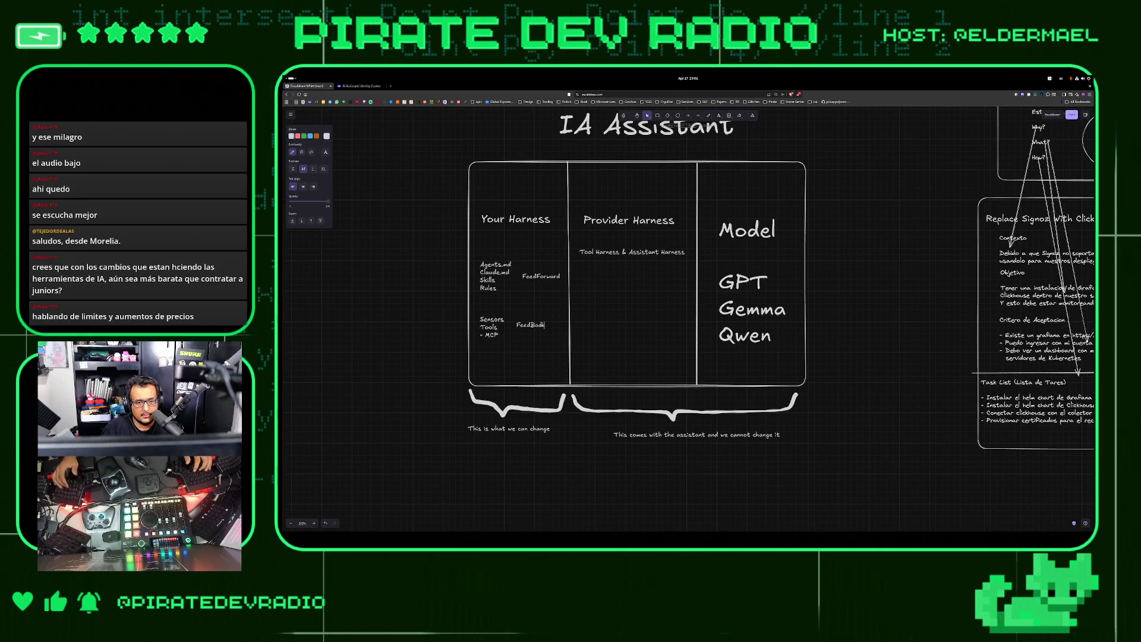
Append Linters under MCP and ADRs to the Agents.md list
double_click(488, 335)
click(493, 395)
key(Return)
text(Linters)
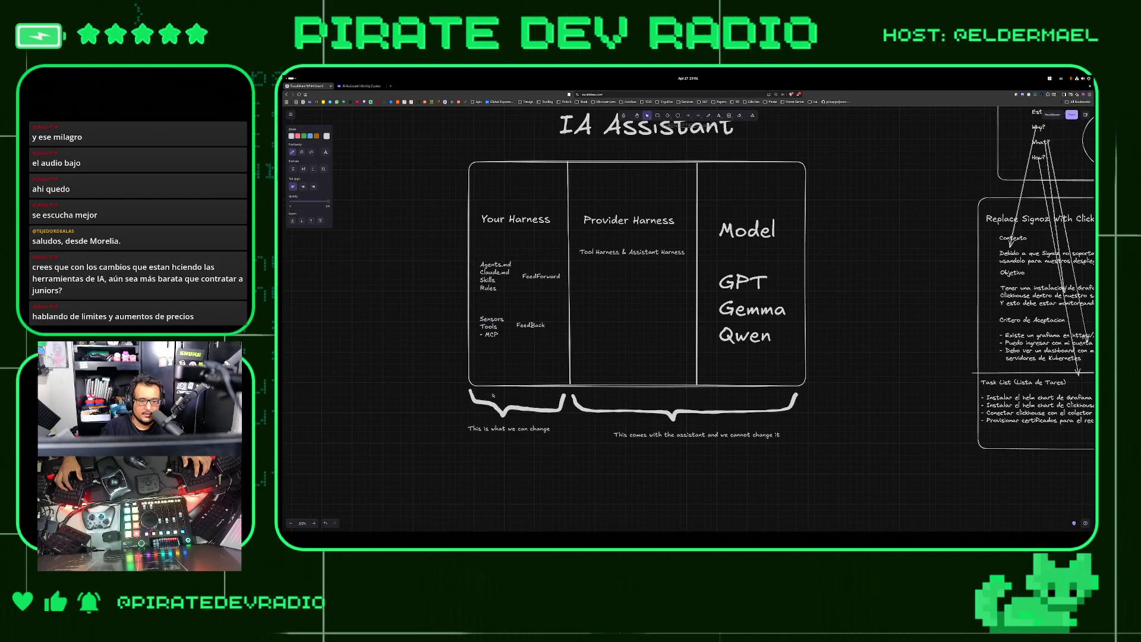
key(Return)
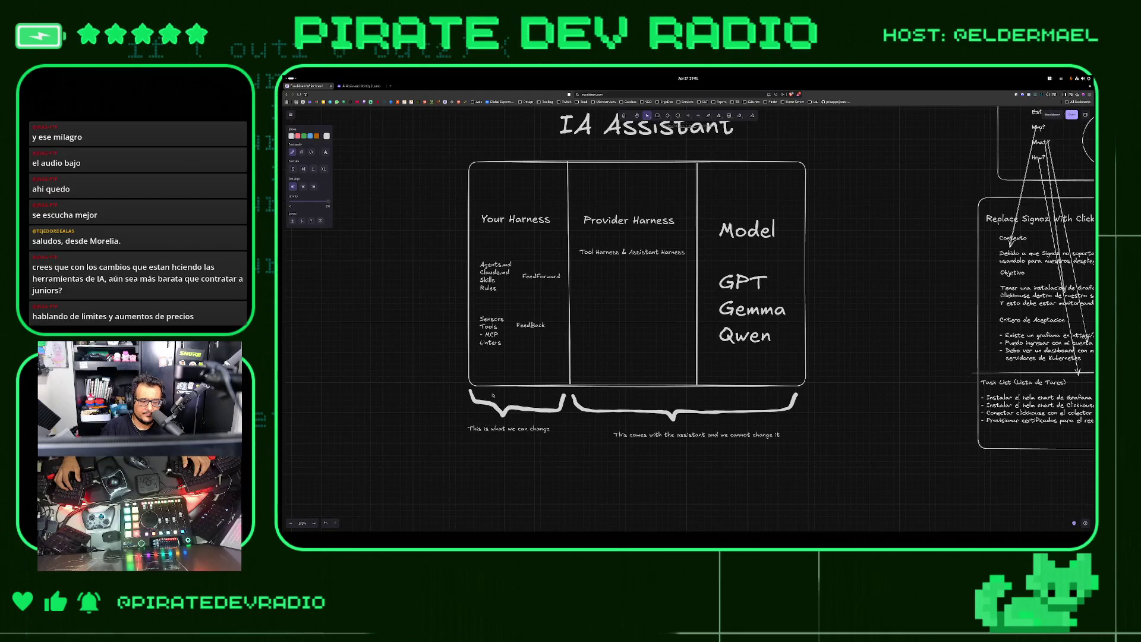
key(BackSpace)
key(Return)
key(Return)
text(ADRs)
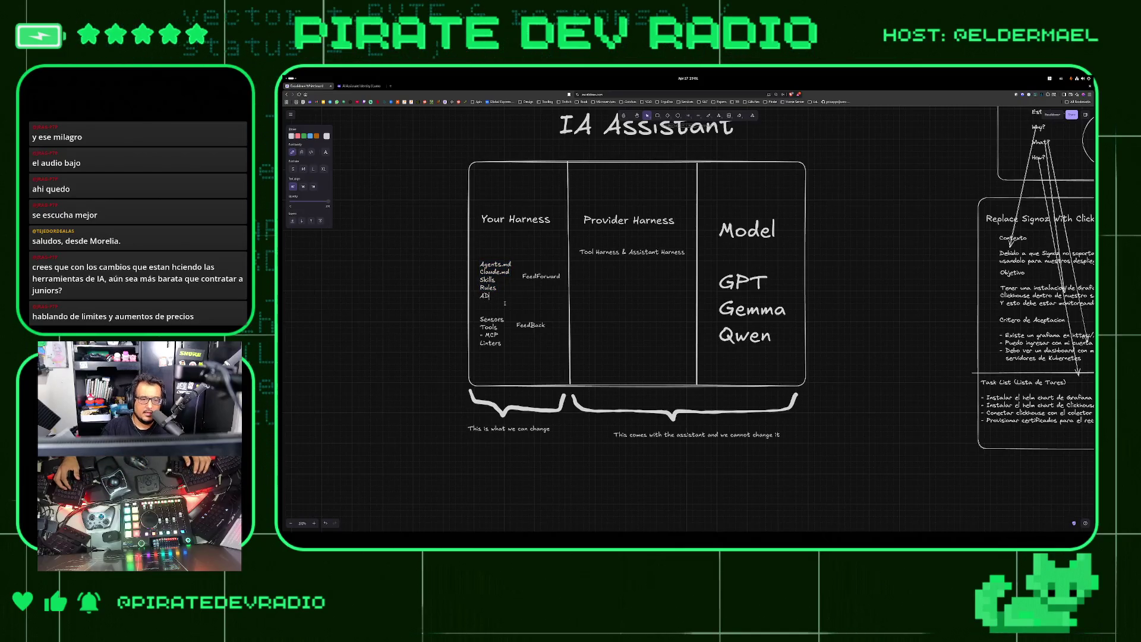
key(Escape)
Nudge the FeedBack label slightly right and down
click(531, 326)
drag(531, 325, 537, 331)
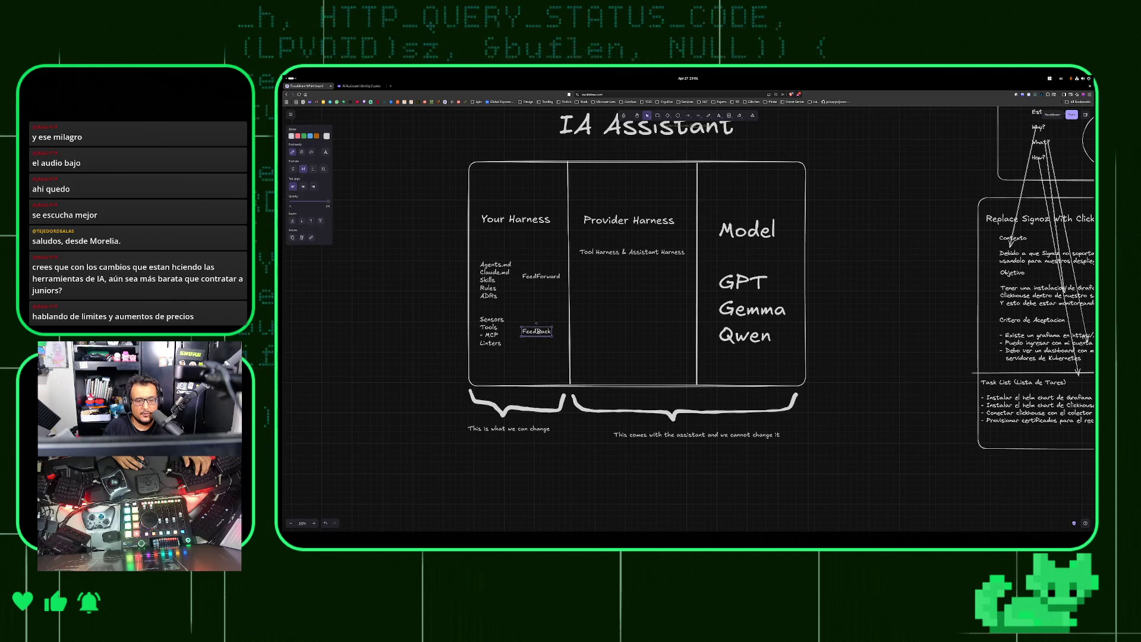
click(394, 296)
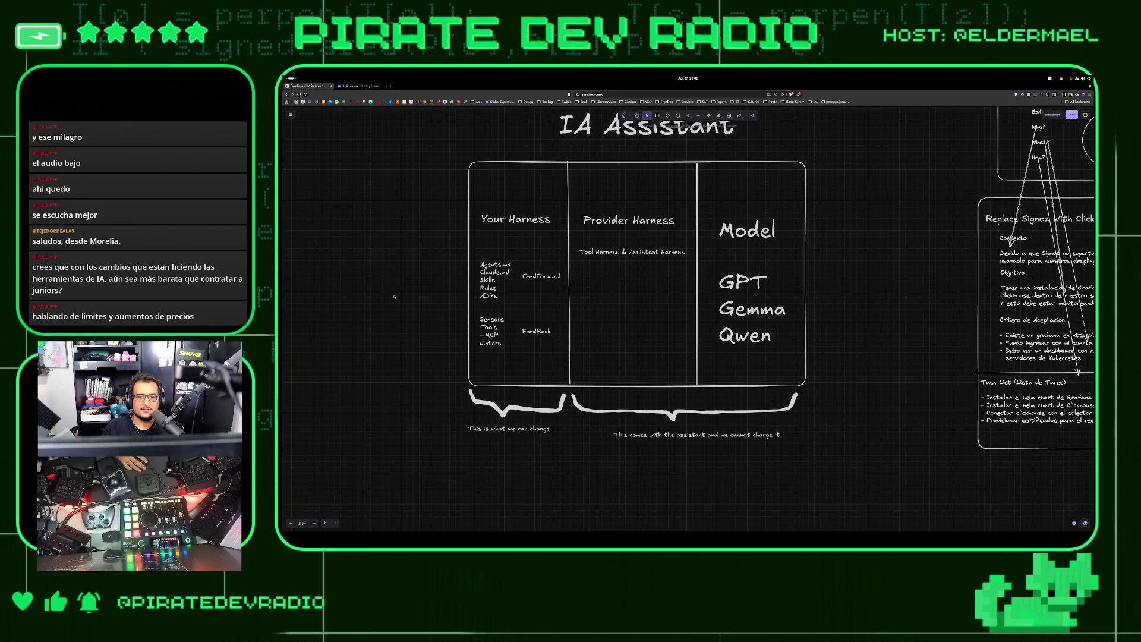
scroll(411, 280, up, 2)
scroll(411, 279, up, 2)
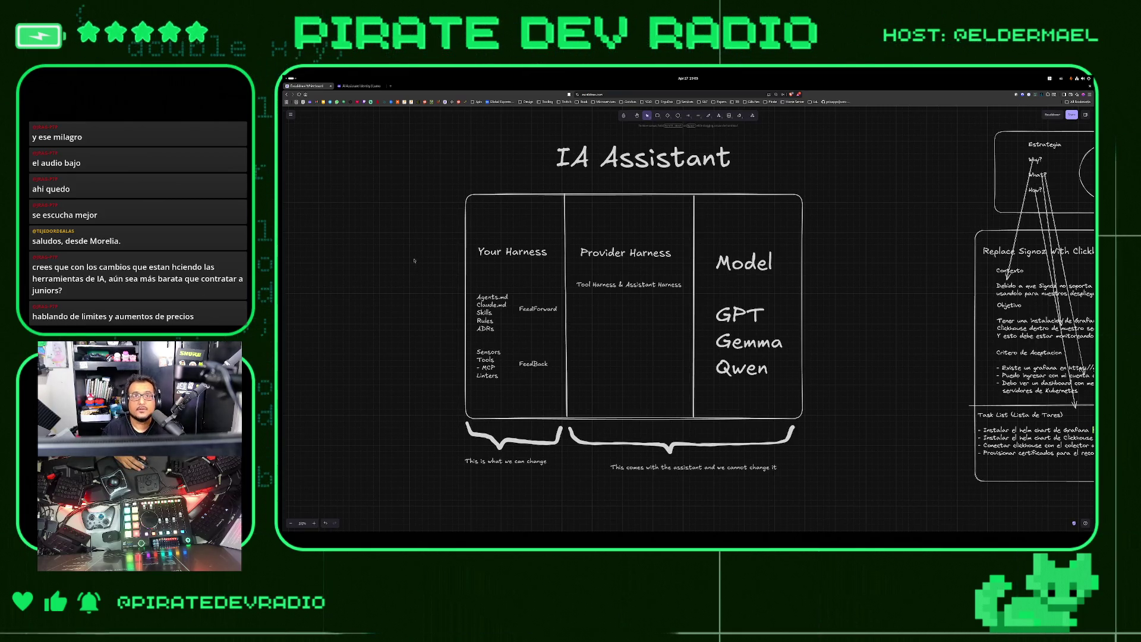
Save the diagram to disk in the vault's Excalidraw folder, overwriting the existing file
click(291, 114)
click(301, 135)
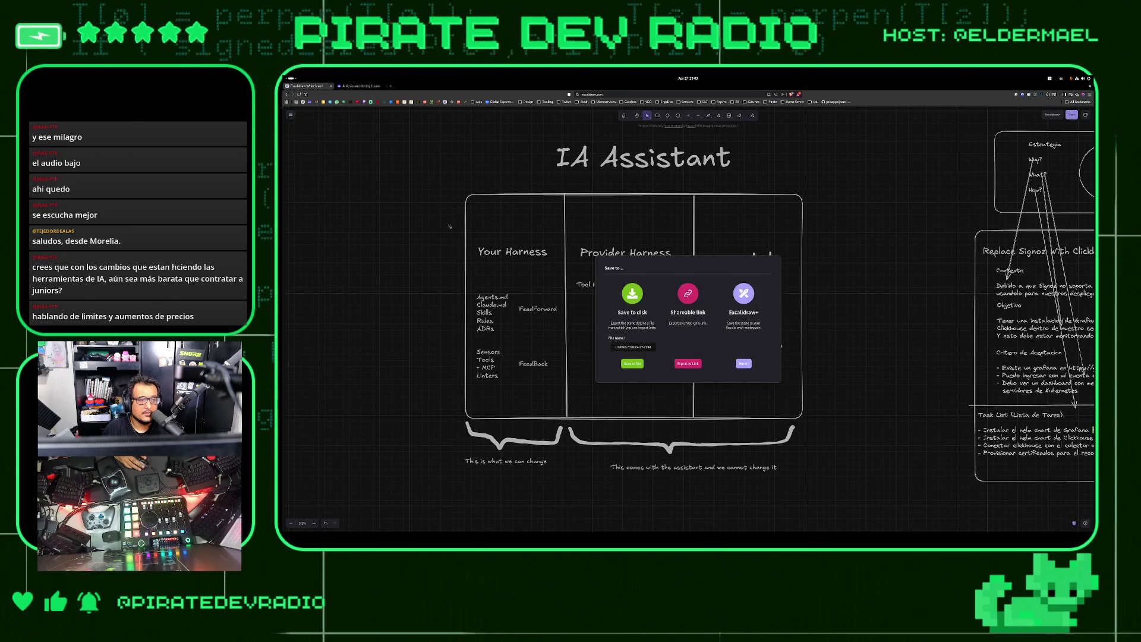
click(642, 362)
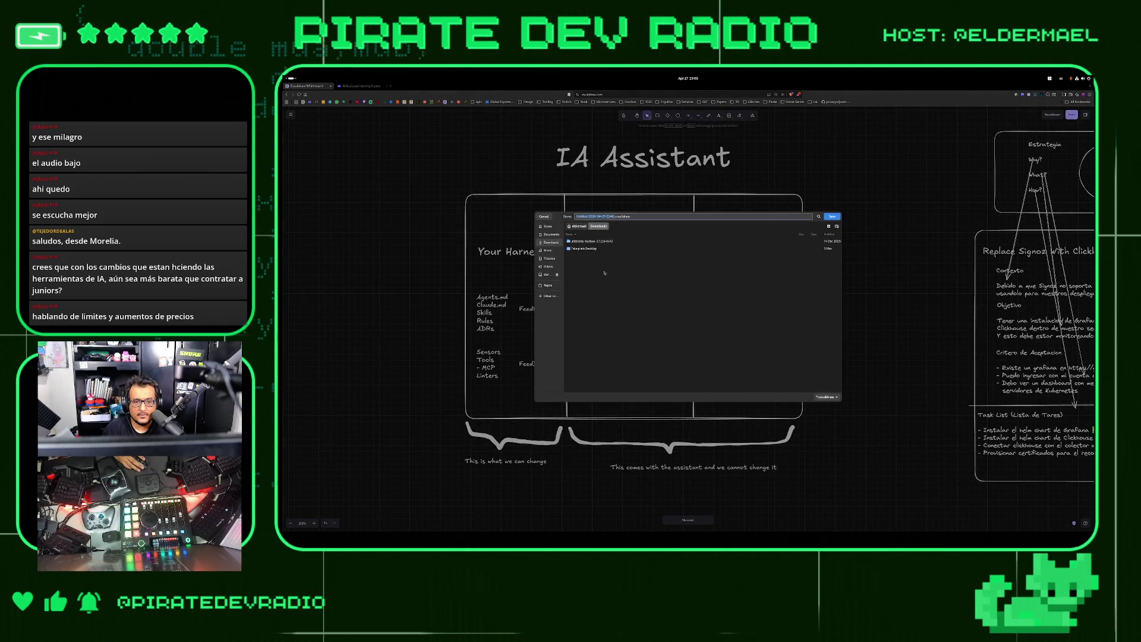
click(548, 285)
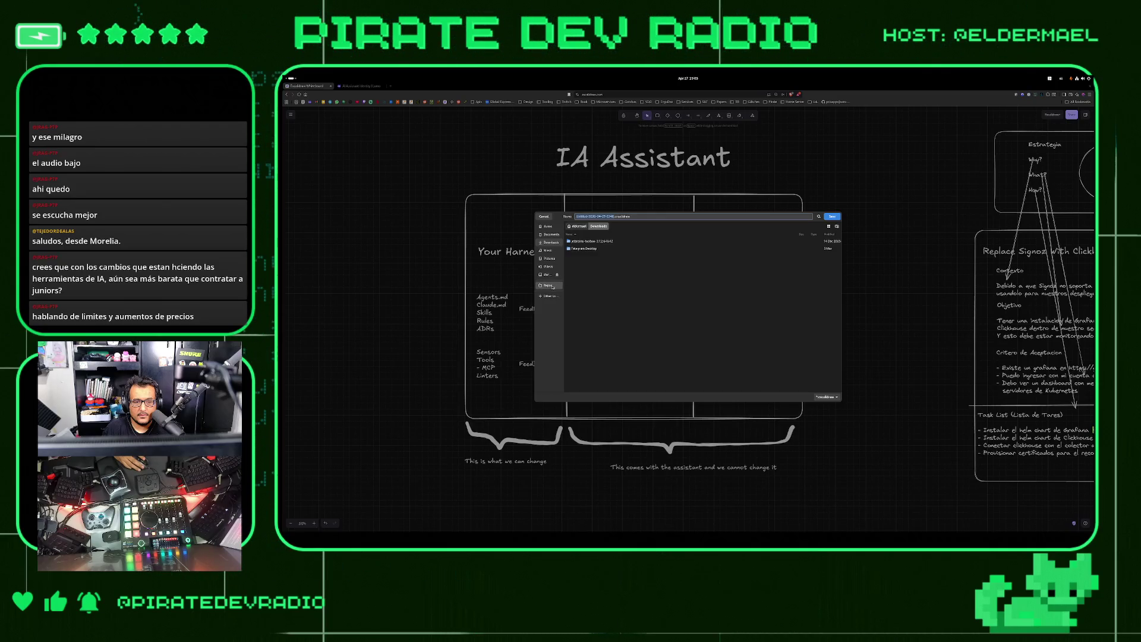
double_click(582, 250)
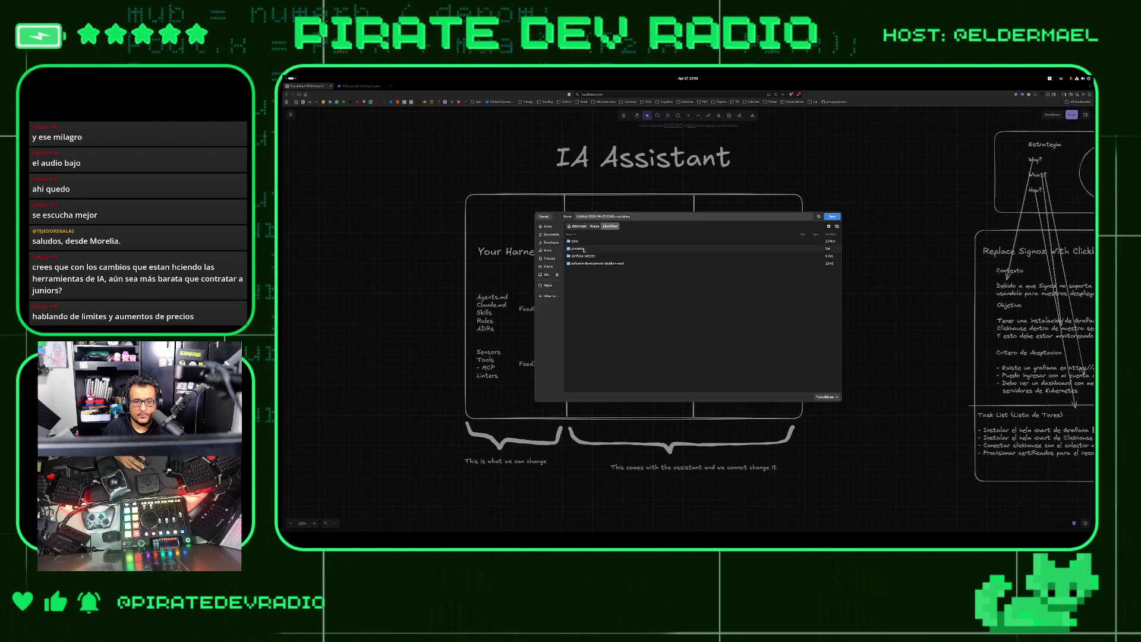
double_click(582, 264)
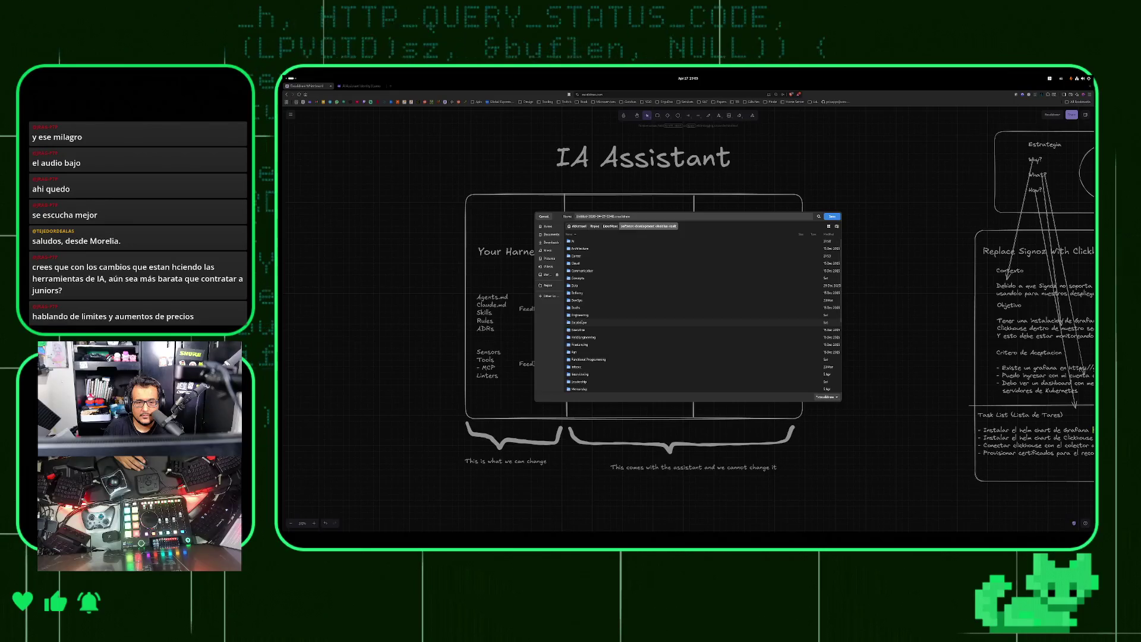
scroll(582, 322, down, 1)
double_click(581, 307)
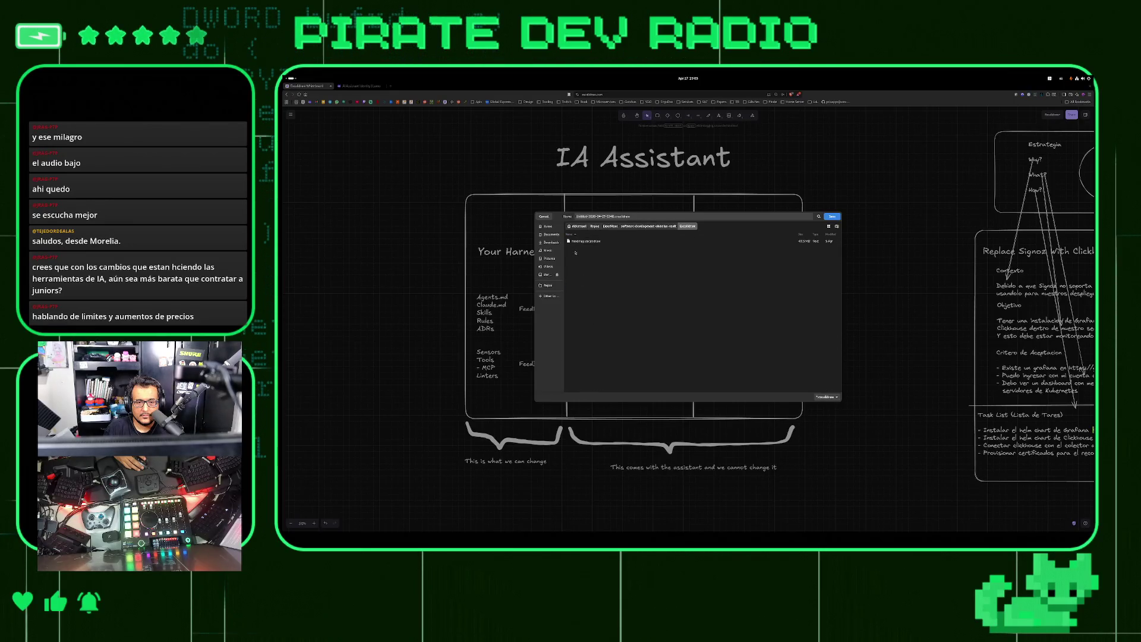
click(684, 240)
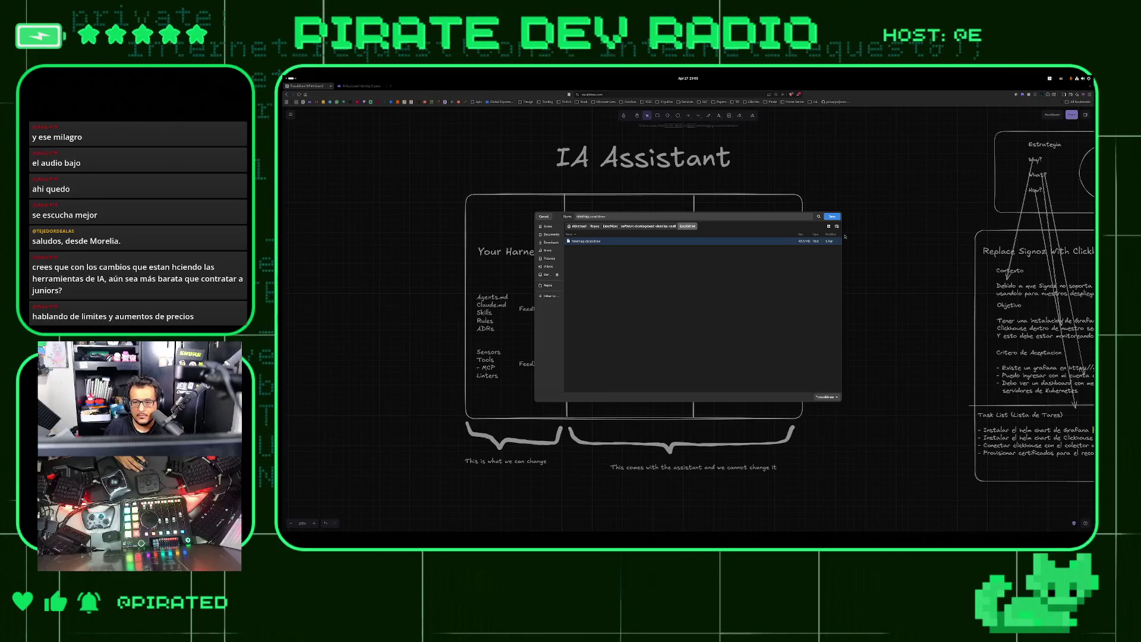
click(832, 216)
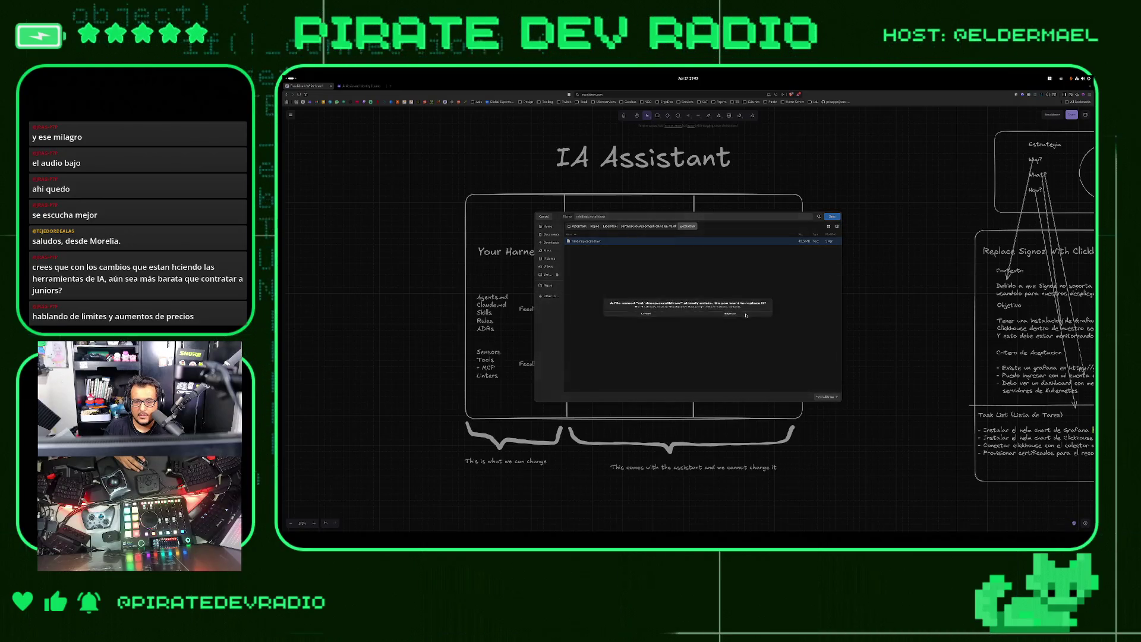
click(746, 316)
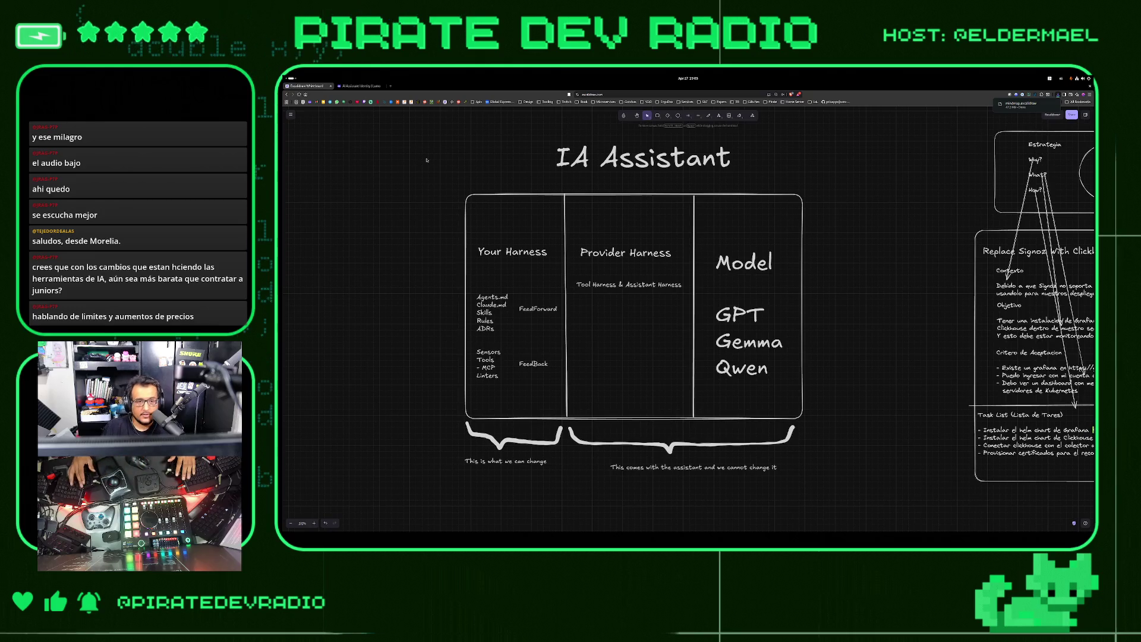
Capture an area screenshot framing the whole IA Assistant diagram
key(Print)
mouse_move(421, 134)
mouse_down()
mouse_move(791, 362)
mouse_move(880, 491)
mouse_up()
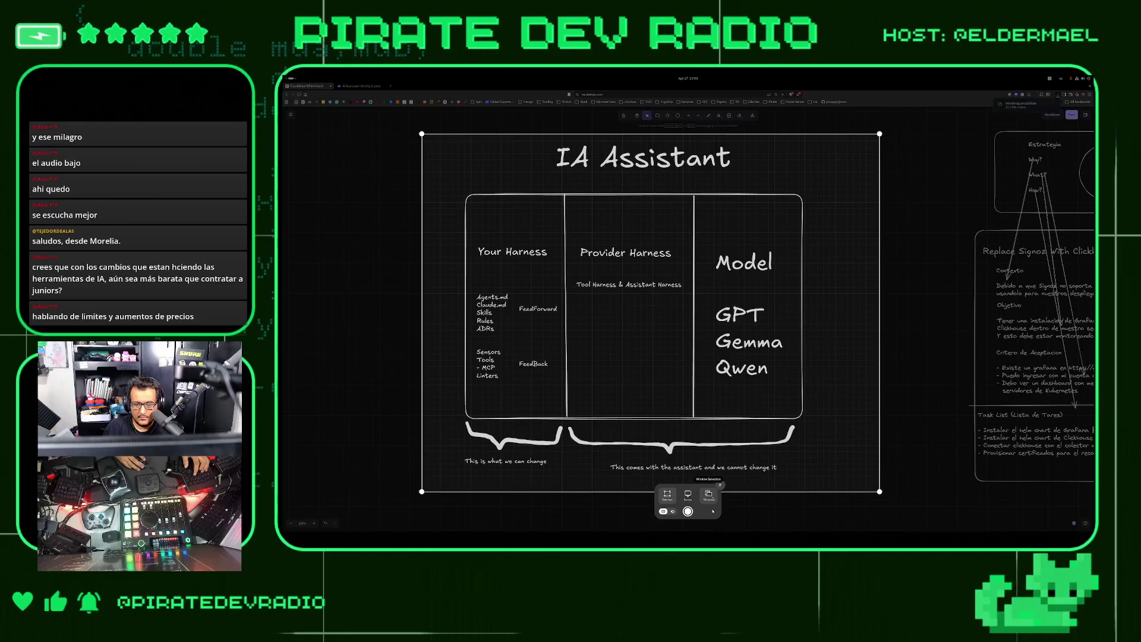
click(688, 512)
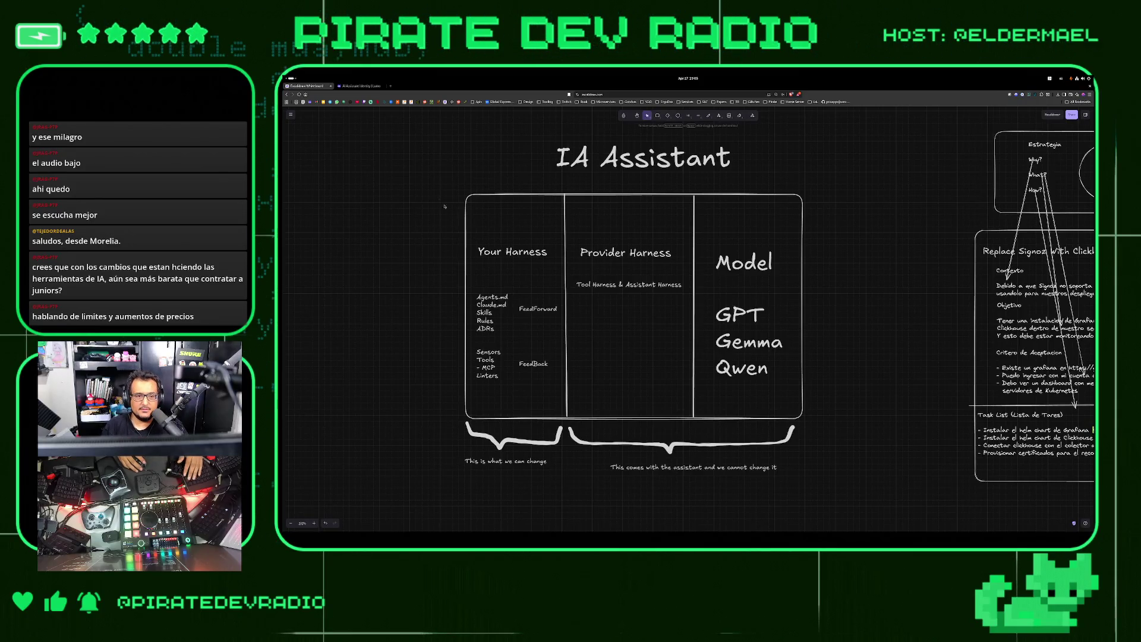
Open a maximised terminal on the wallpaper workspace and type cd ~/Repos/ to list its folders
key(super+Page_Down)
key(super+Page_Up)
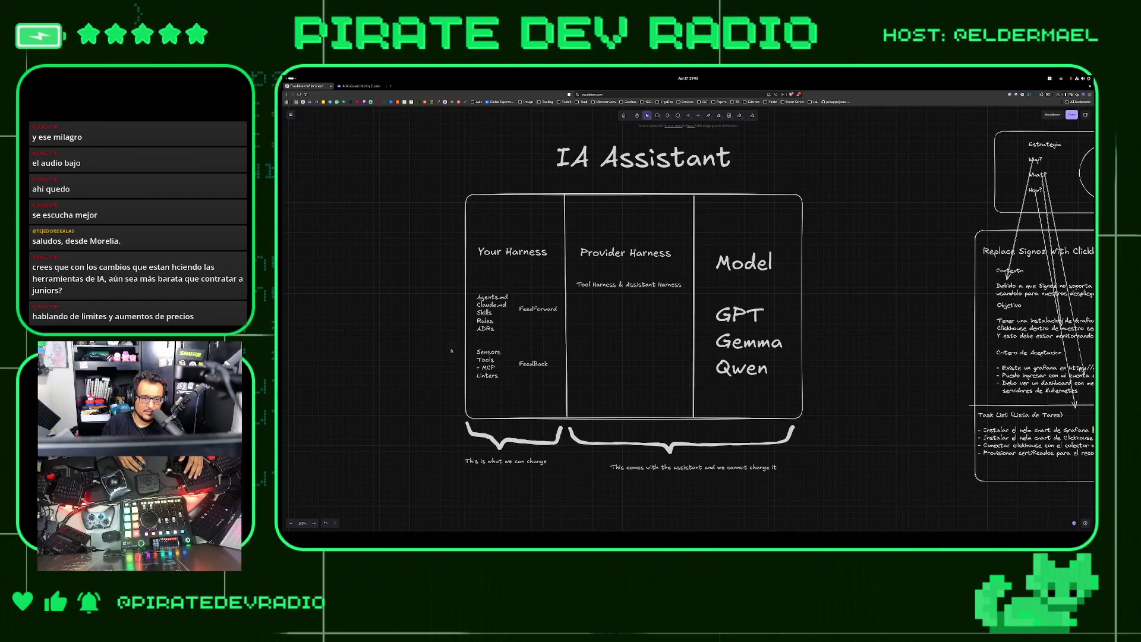
key(super+Page_Down)
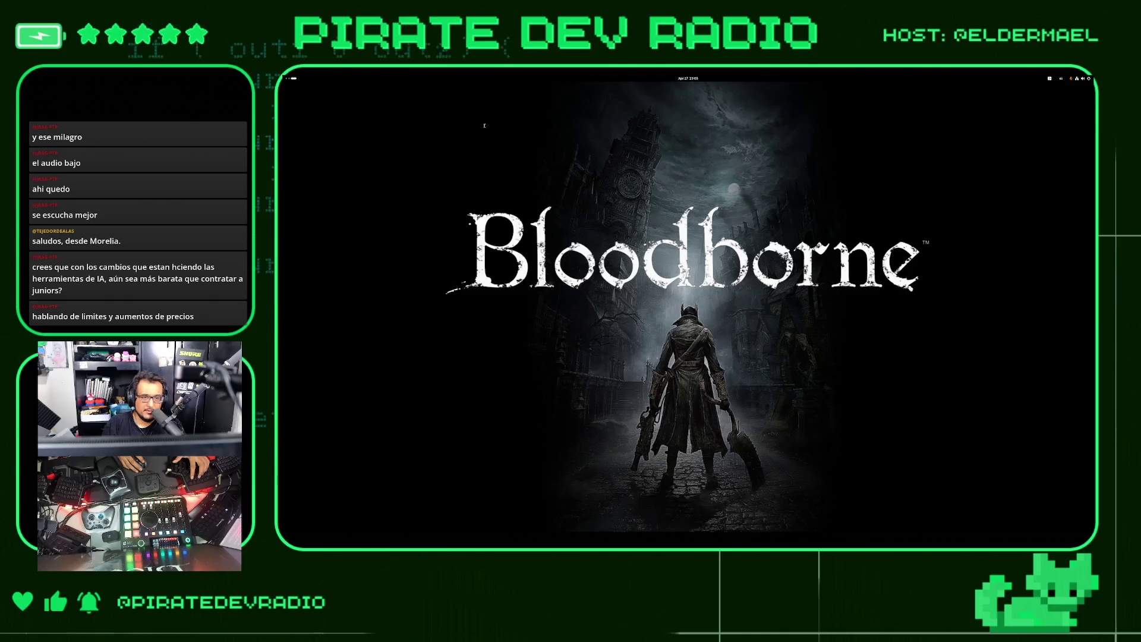
key(ctrl+alt+t)
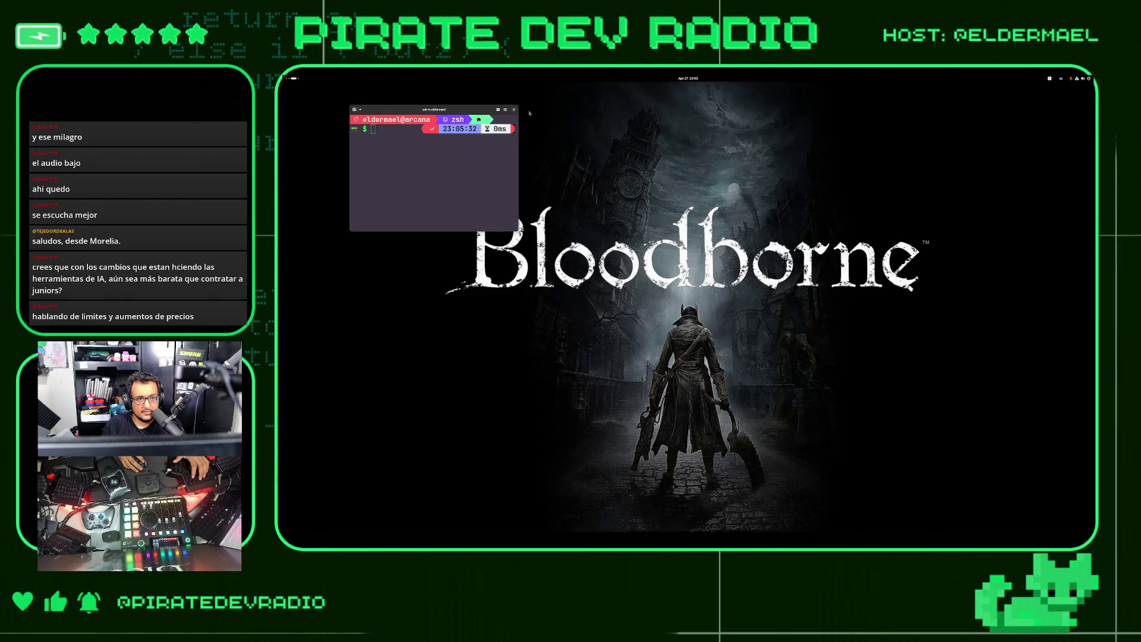
key(ctrl+alt+t)
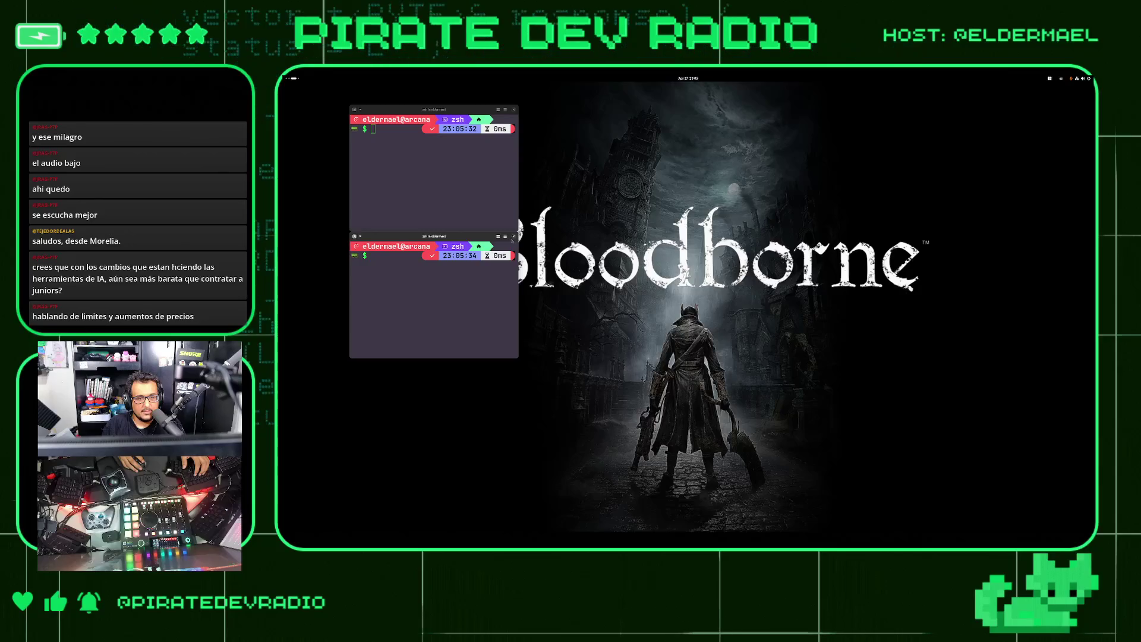
click(514, 237)
double_click(459, 115)
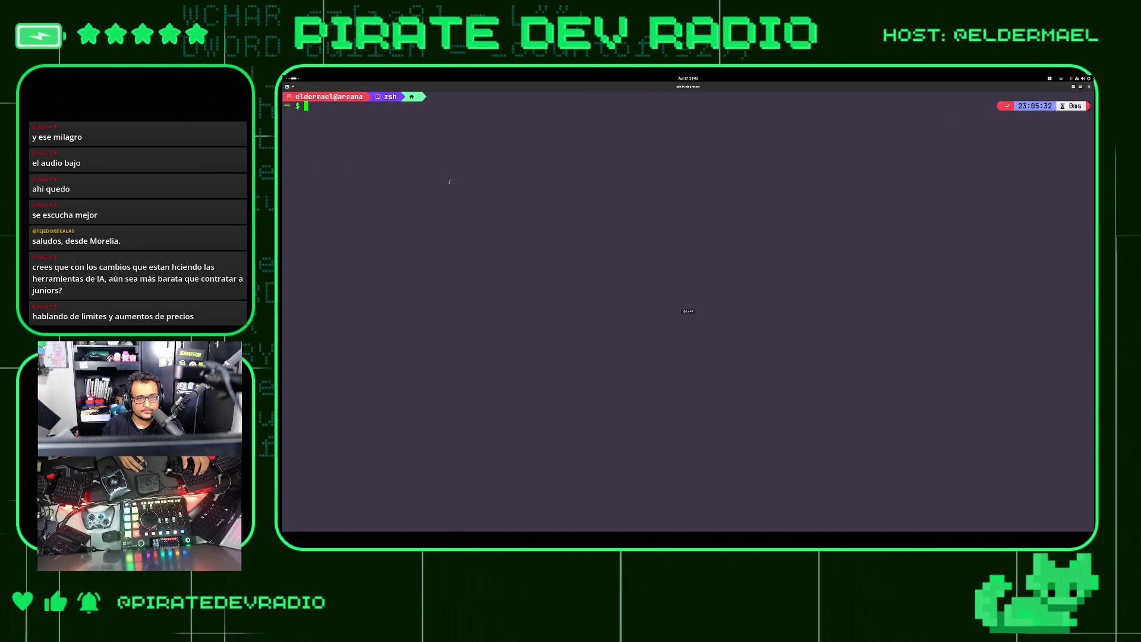
text(cd ~)
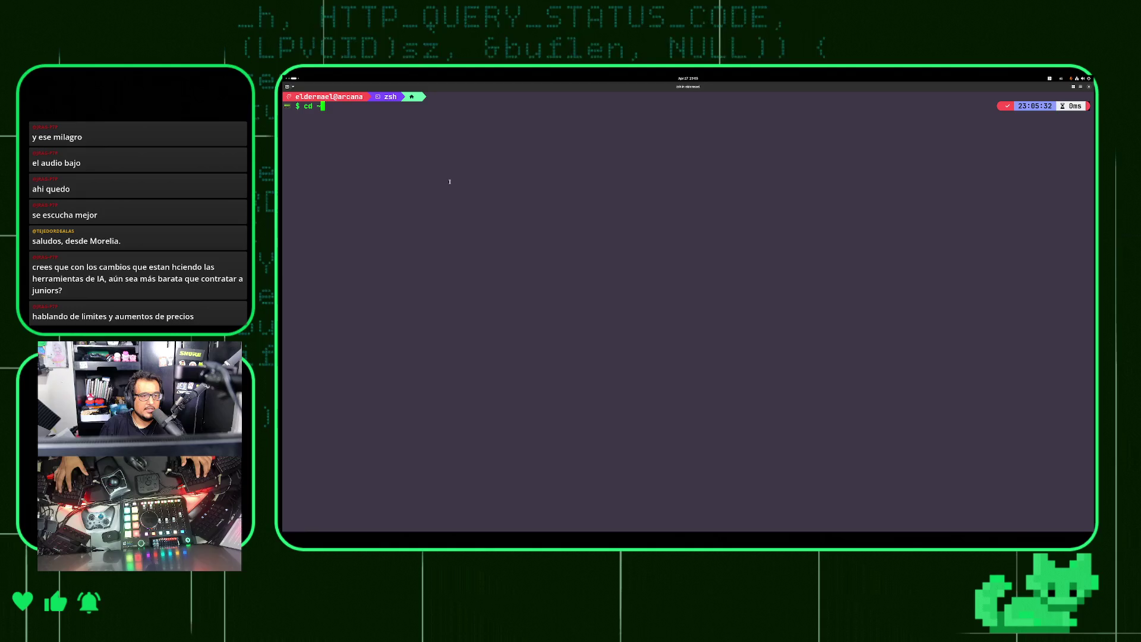
text(/Repos/)
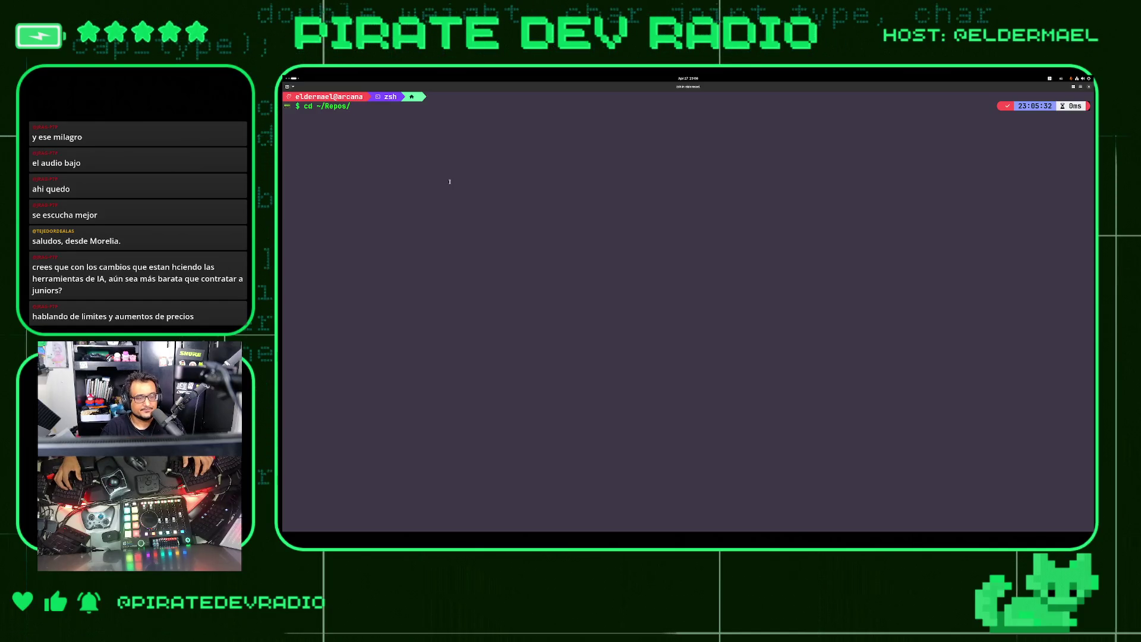
key(Tab)
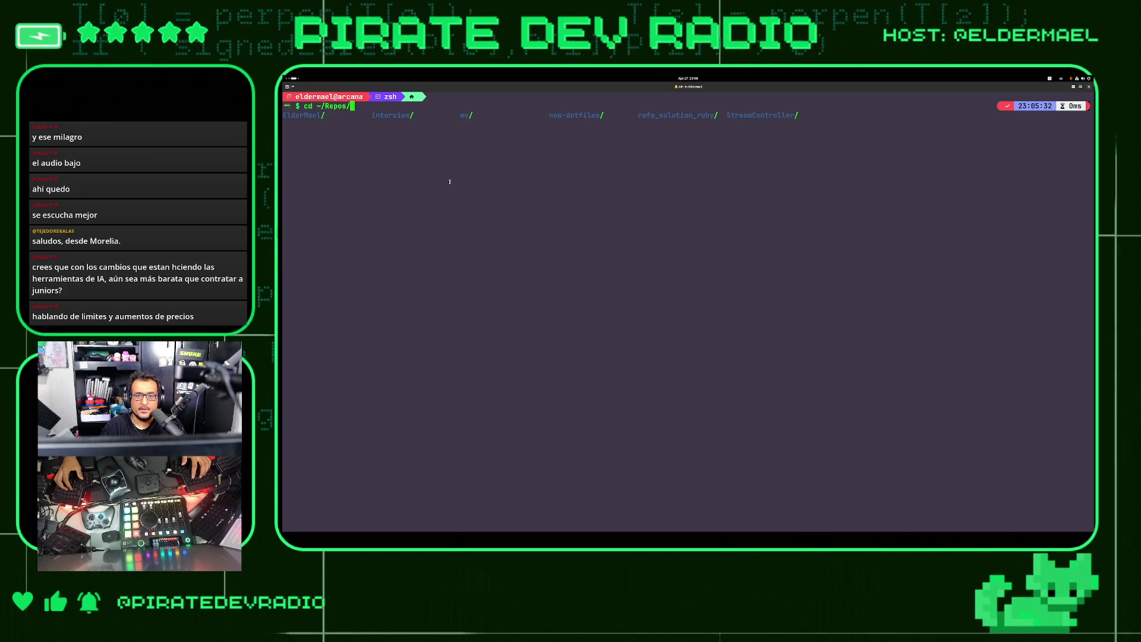
Change into the piratebox repository, run gst, and copy the home-assistant.ts filename
key(Tab)
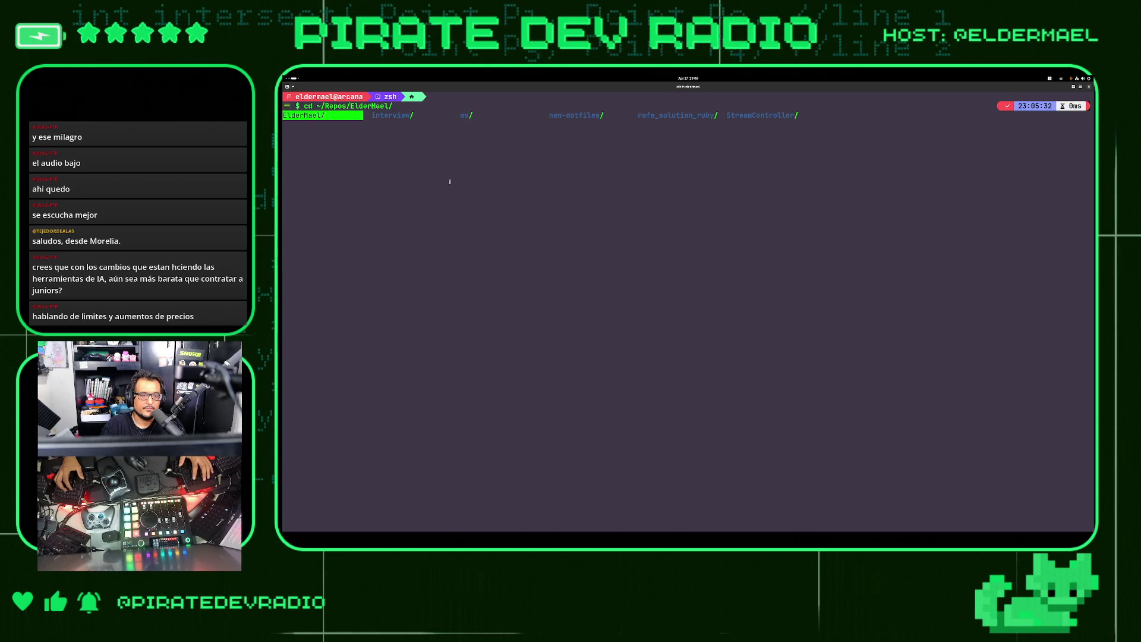
key(Escape)
text(derMael/piratebox)
key(Return)
key(ctrl+l)
text(gst)
key(Return)
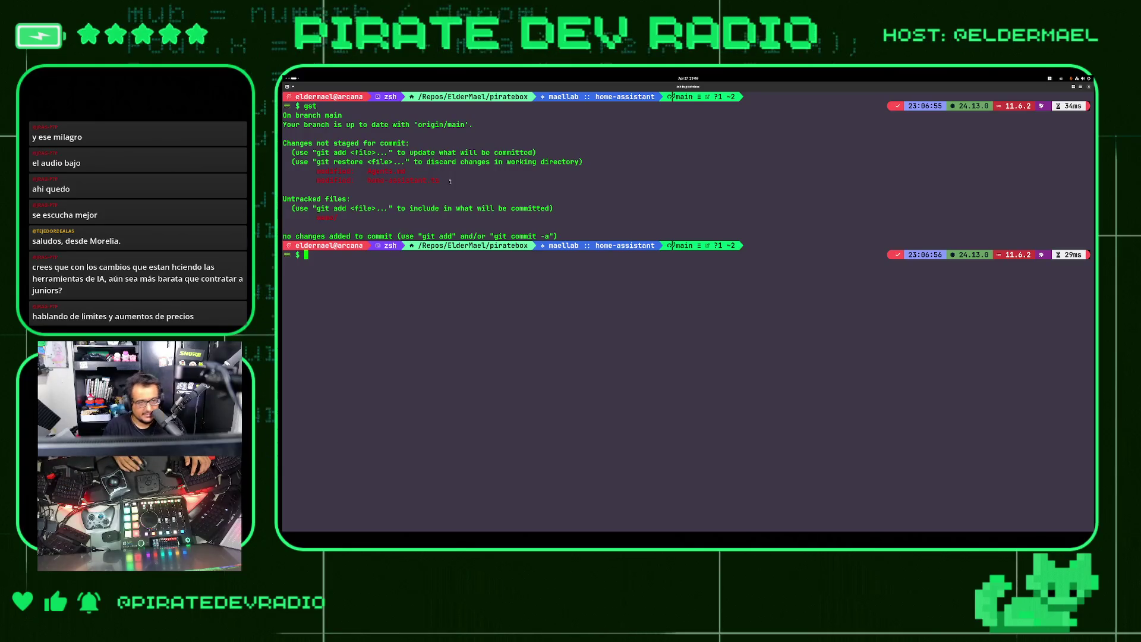
double_click(427, 180)
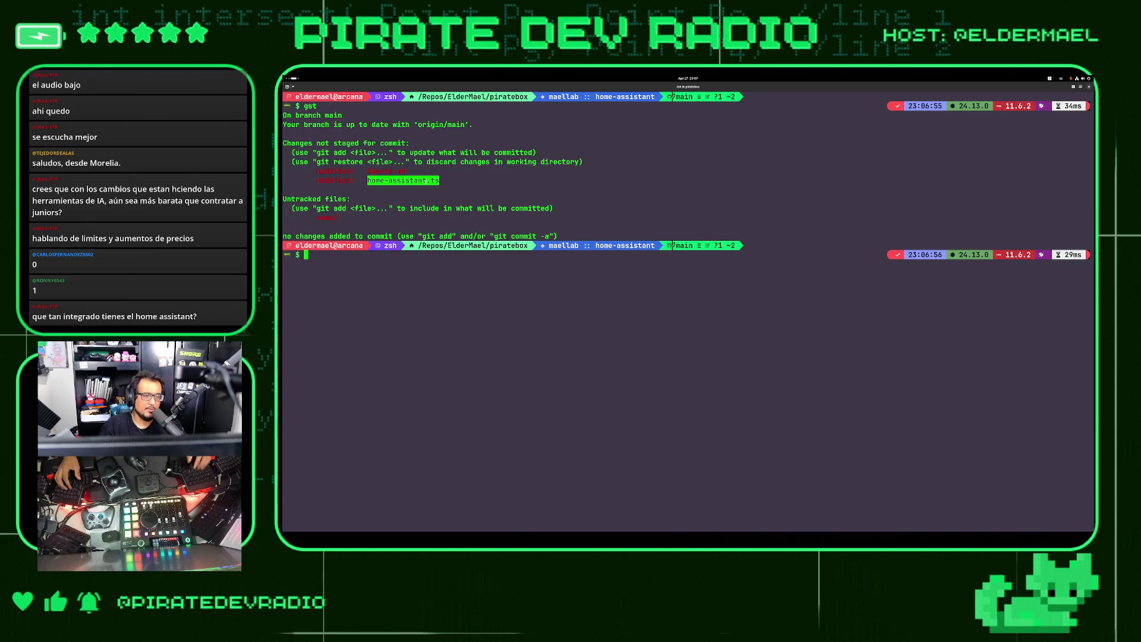
Clear the screen and enter 'type gapa' to inspect the alias
key(ctrl+l)
text(gap)
key(BackSpace)
key(BackSpace)
key(BackSpace)
text(type ga)
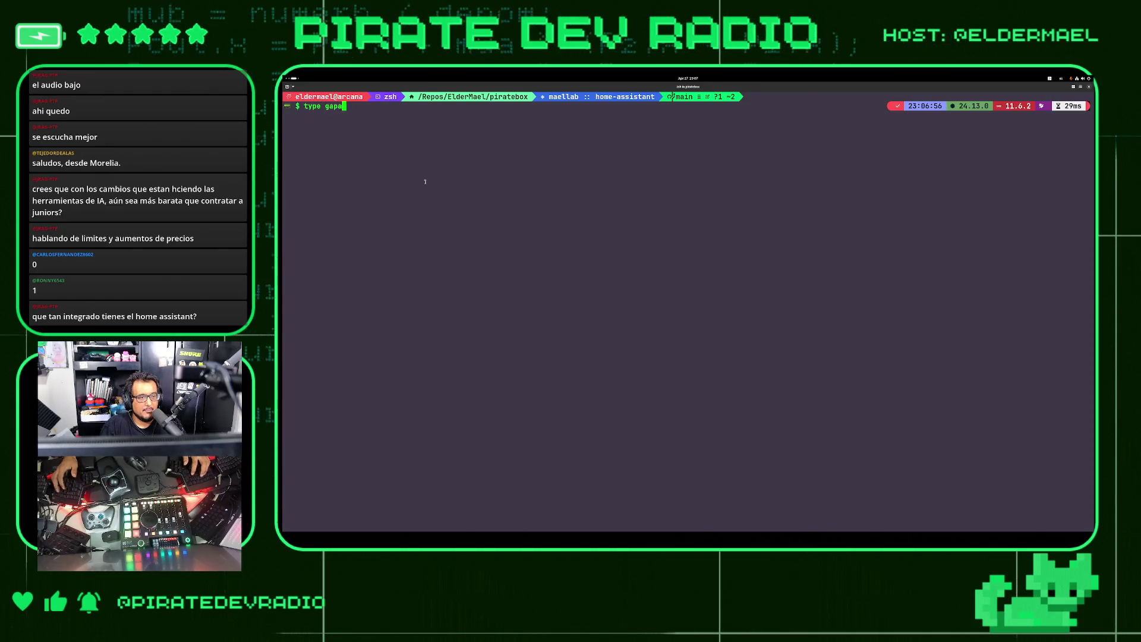
text(pa)
Start interactive patch staging with the gapa alias and decline the Agents.md hunk
key(Return)
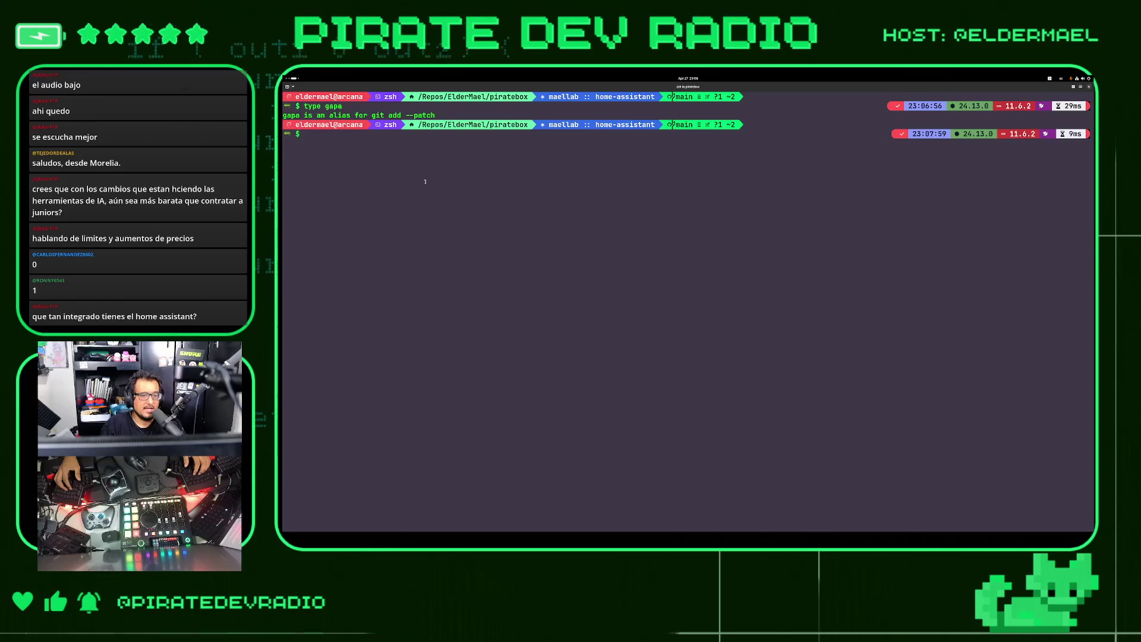
text(gapa)
key(Return)
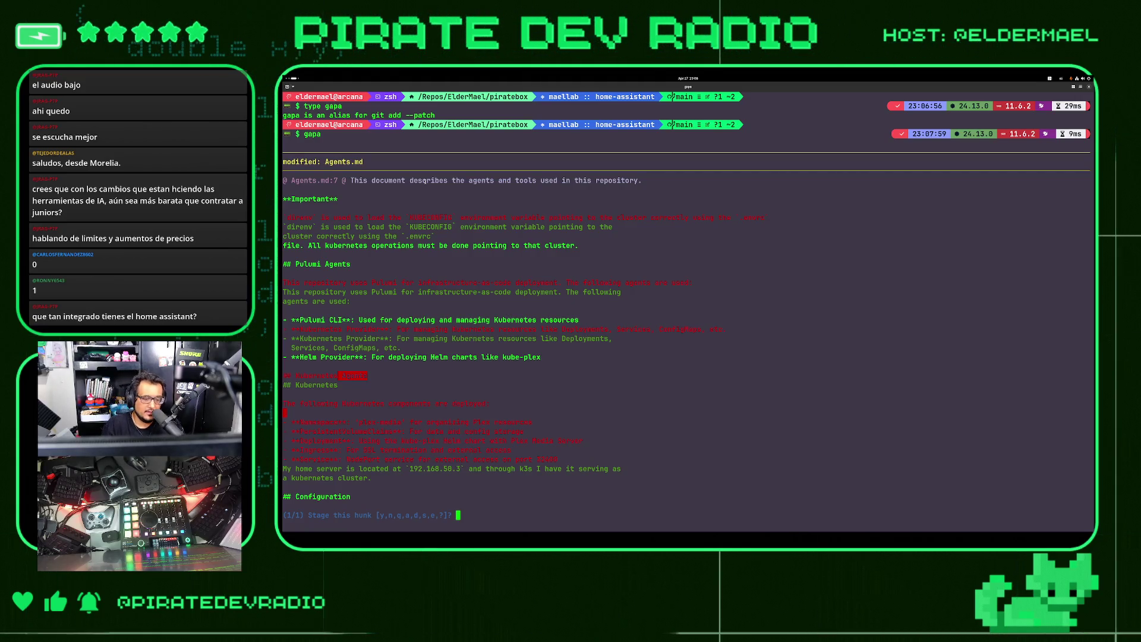
text(n)
key(Return)
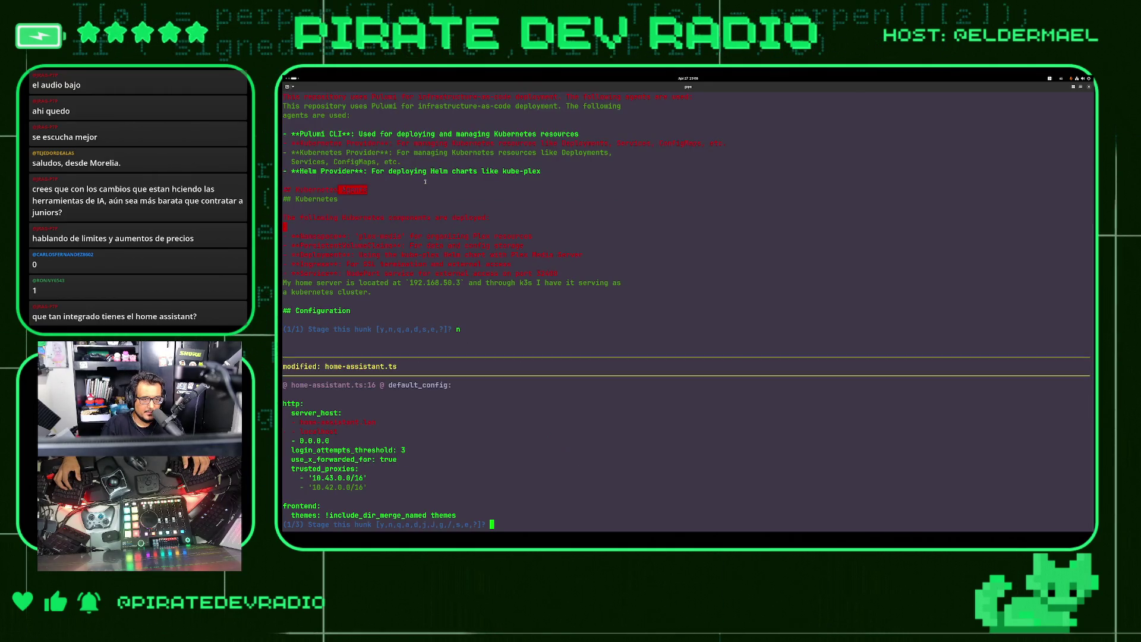
Stage all three home-assistant.ts hunks, then clear the screen and run gst
text(y)
key(Return)
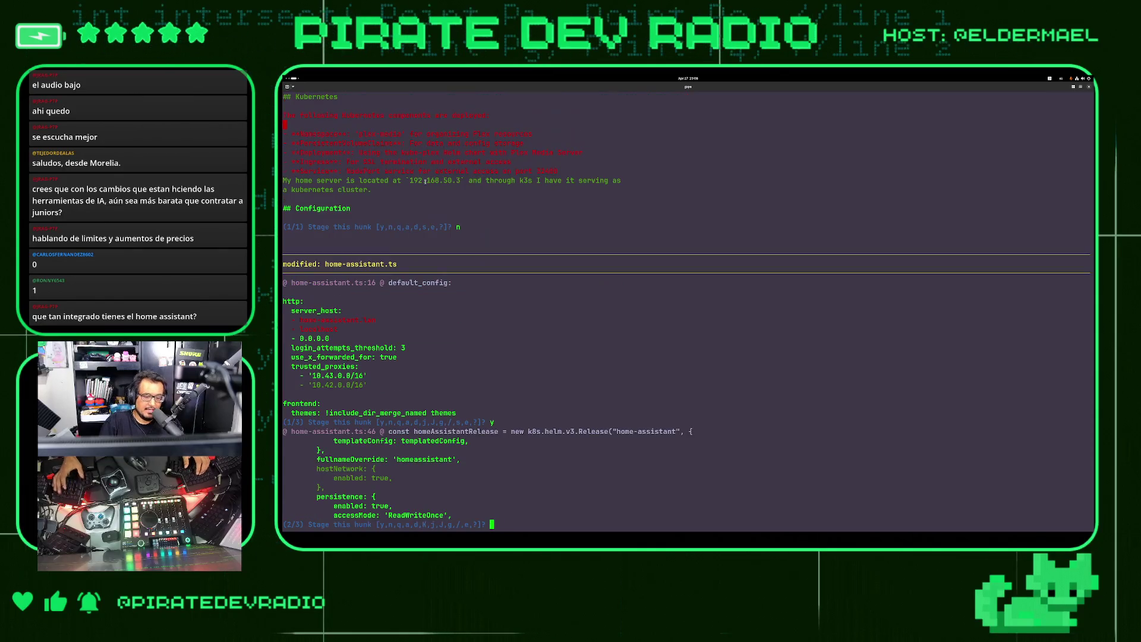
key(Return)
text(y)
key(Return)
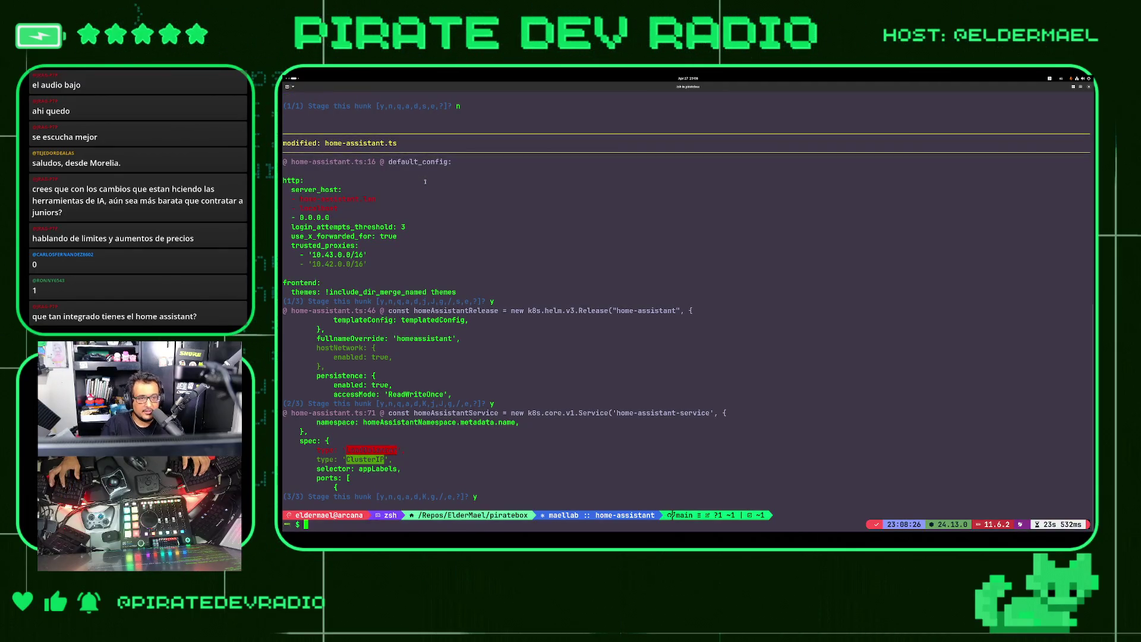
key(ctrl+l)
text(gst)
key(Return)
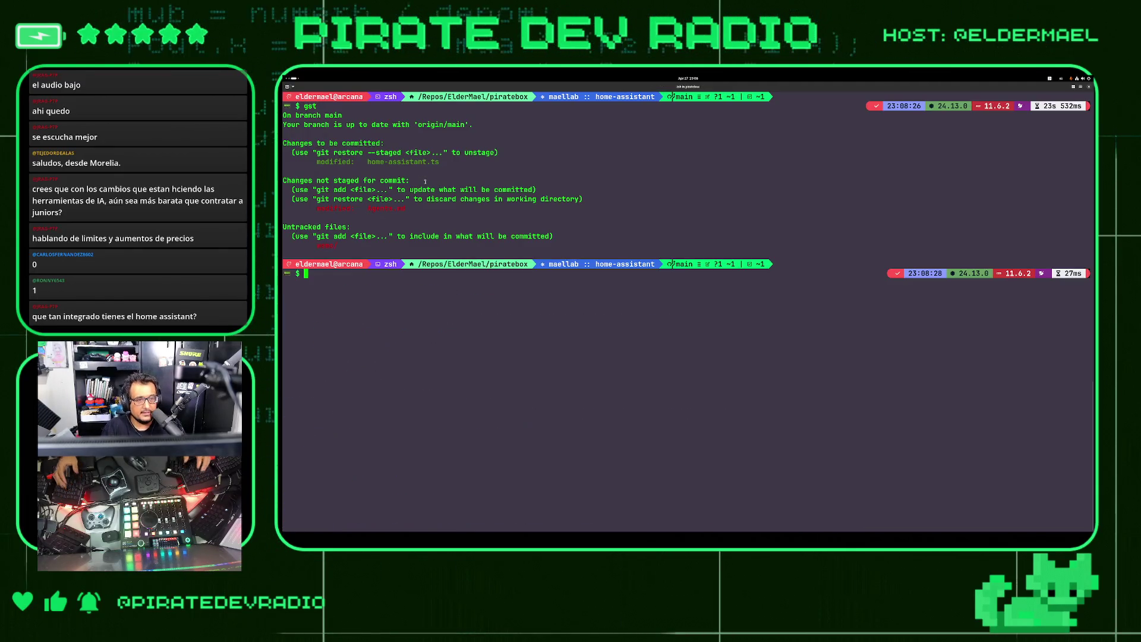
Highlight the staged home-assistant.ts filename in git status, then return to the IA Assistant whiteboard
double_click(406, 162)
double_click(406, 162)
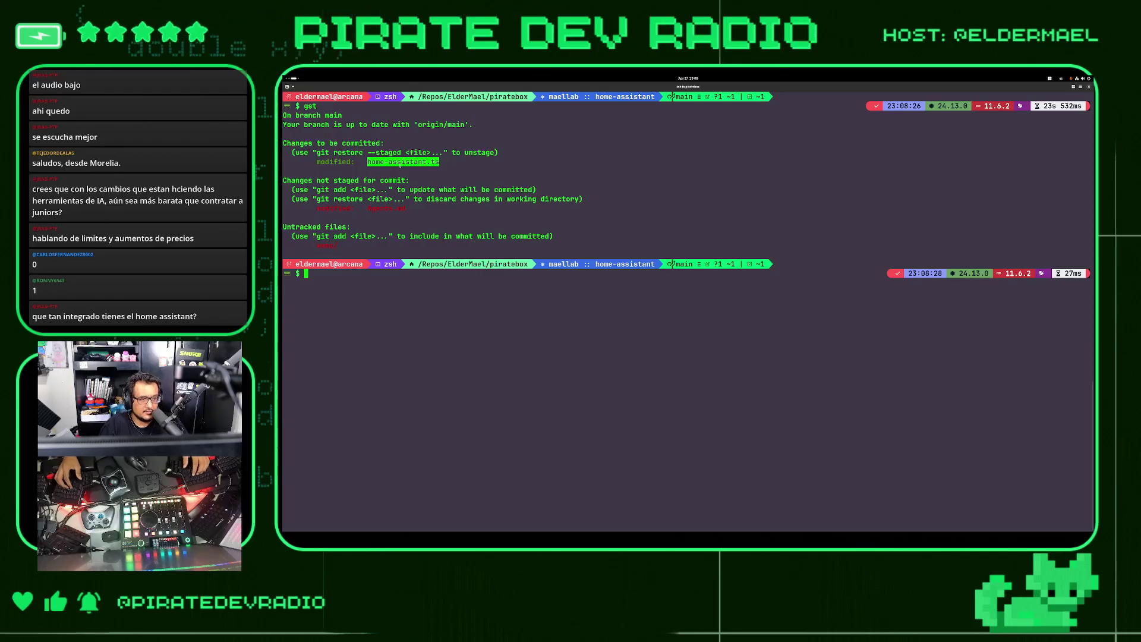
text(ga)
key(BackSpace)
key(BackSpace)
key(BackSpace)
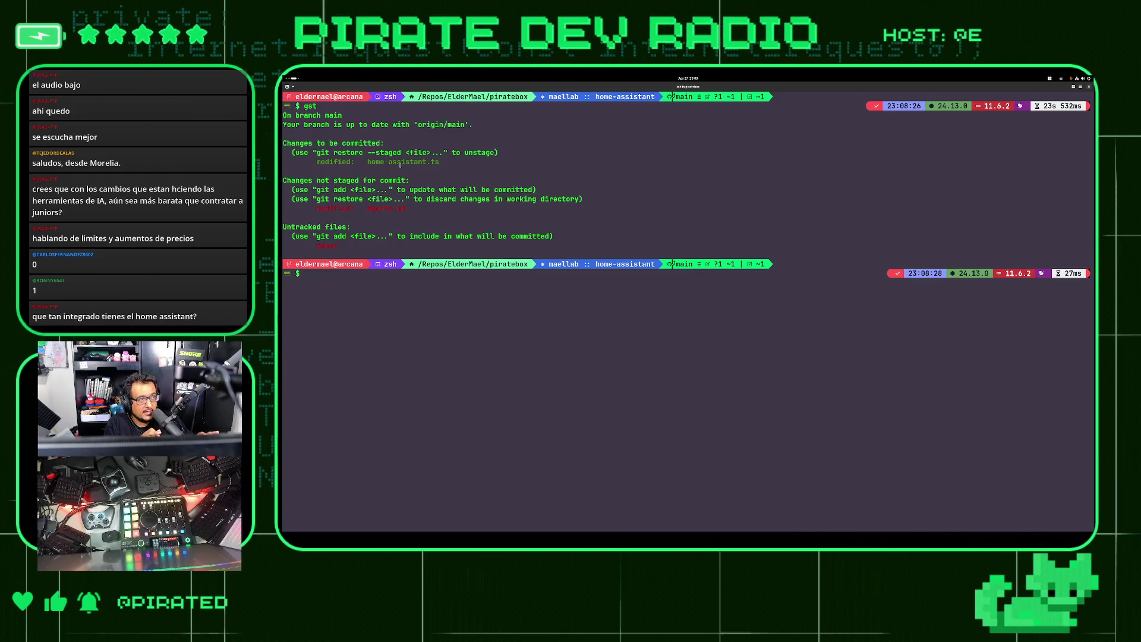
key(alt+Tab)
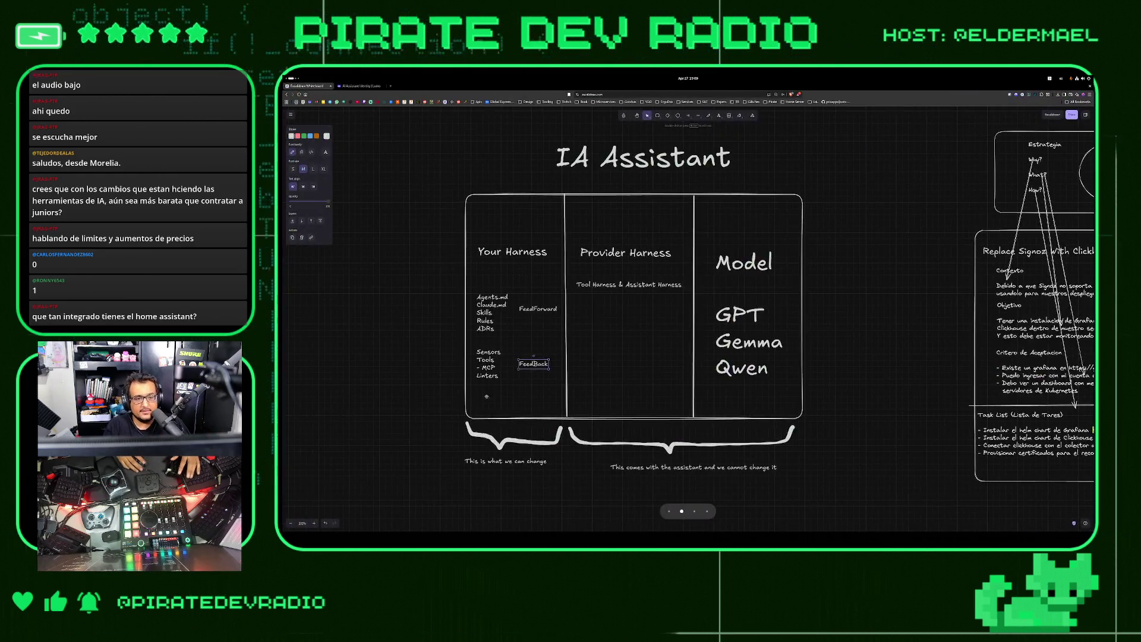
click(520, 339)
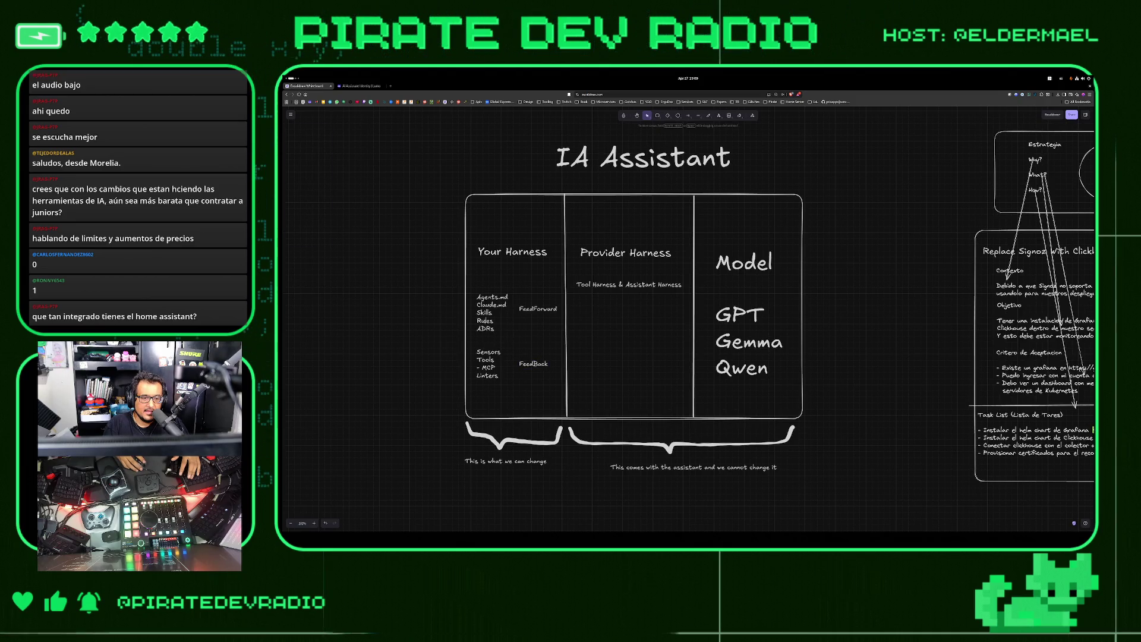
click(492, 312)
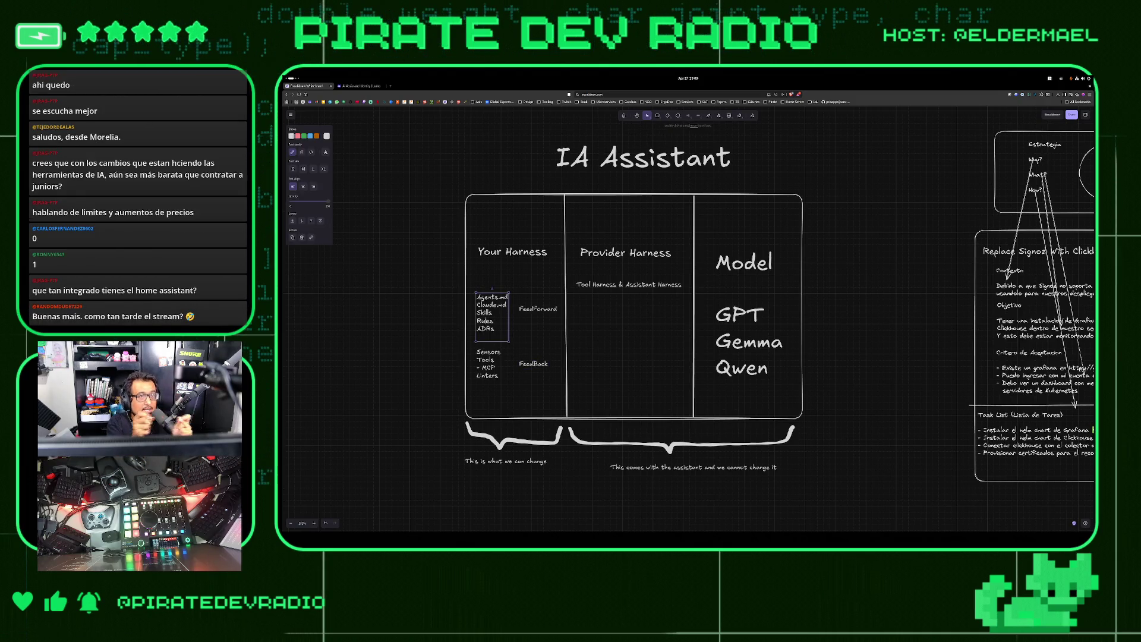
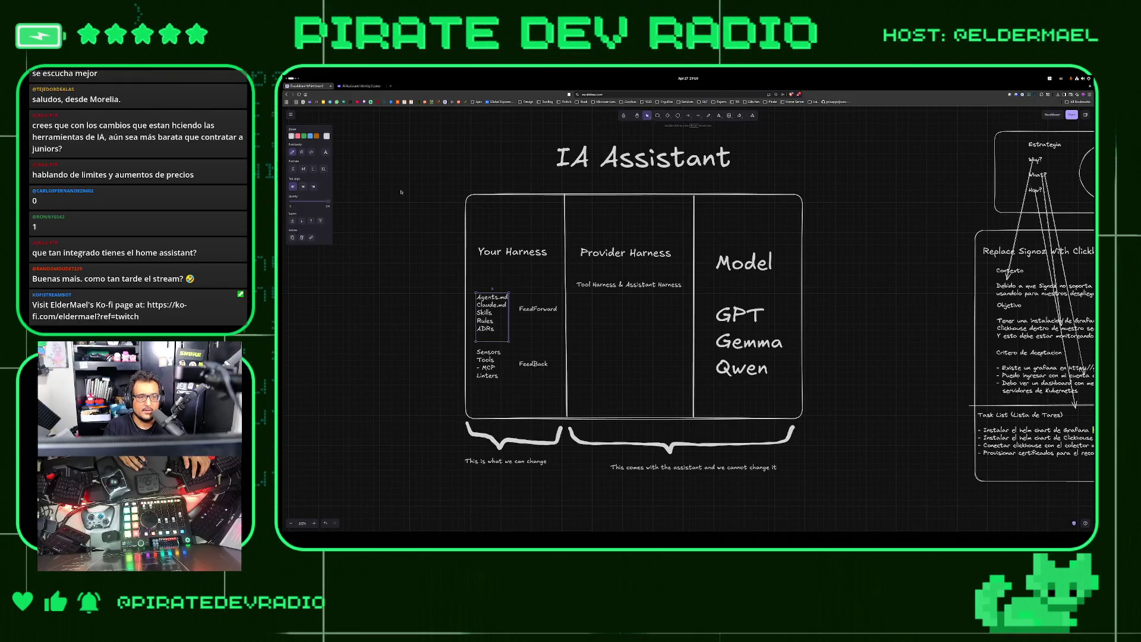
Search DuckDuckGo for 'cloud lifter' in a new browser tab
key(ctrl+t)
text(clau)
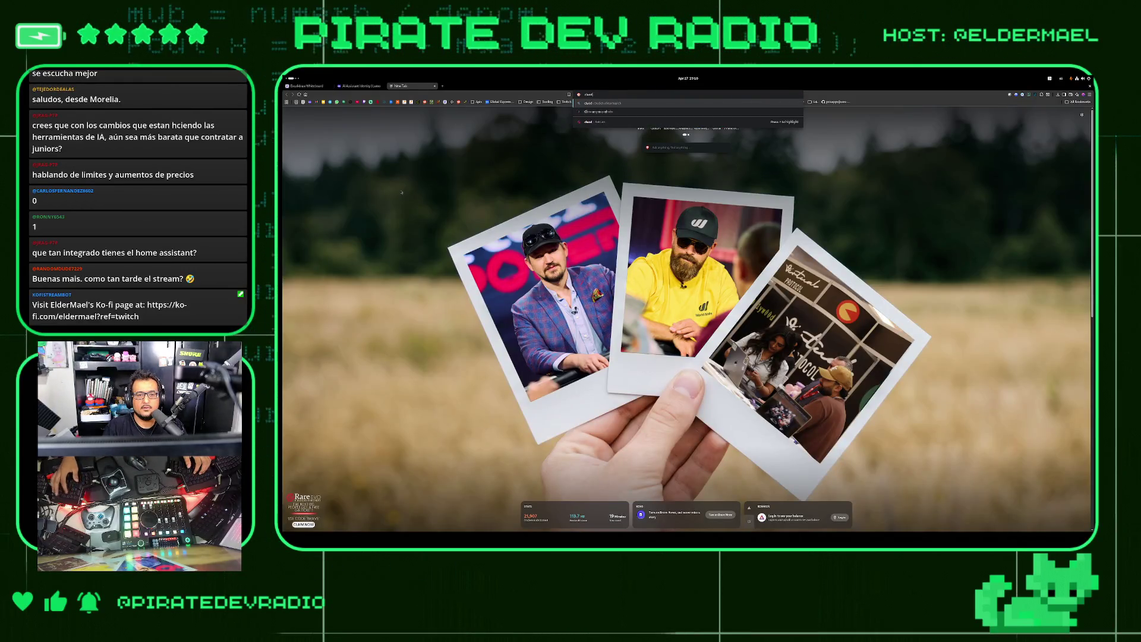
key(Return)
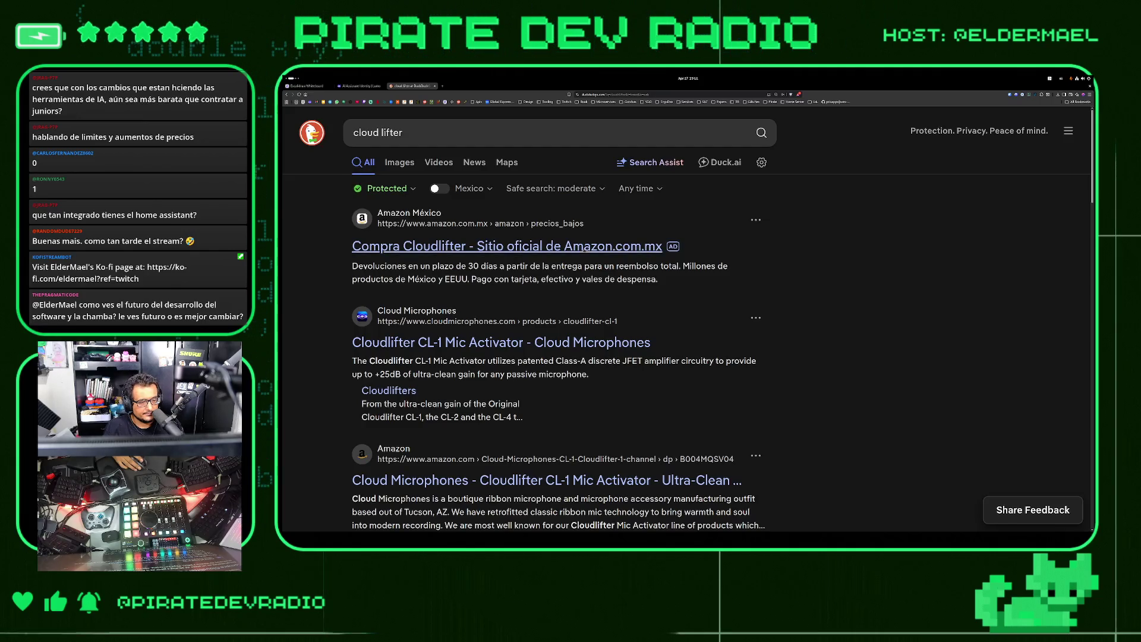
Show cloud lifter image results, preview the Cloudlifter CL-2, and open a blank new tab
scroll(313, 292, down, 2)
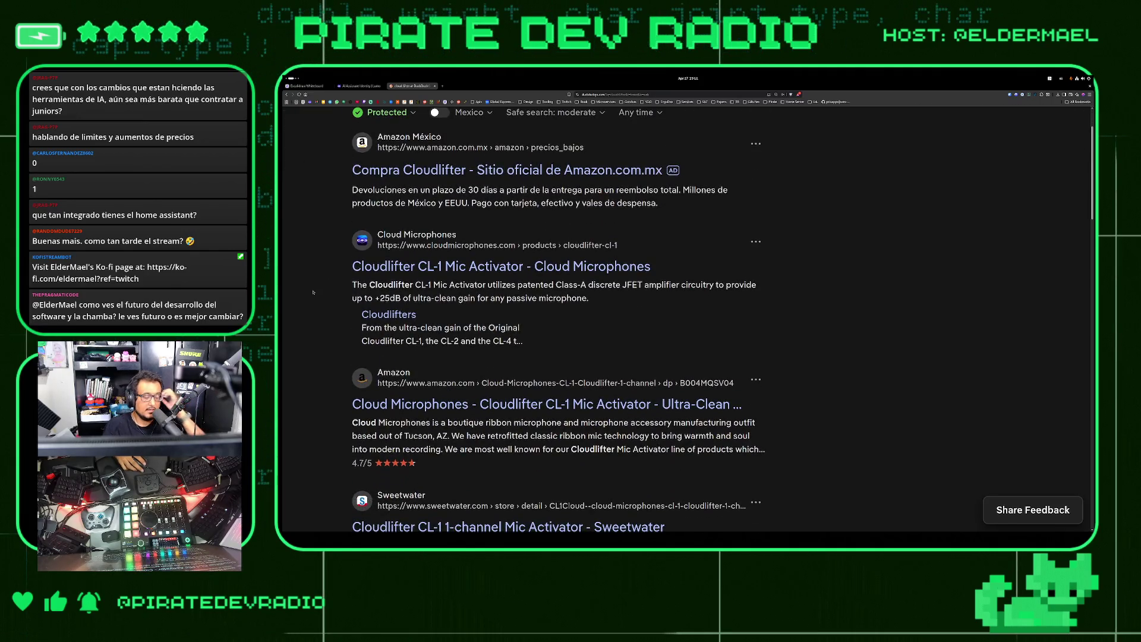
scroll(315, 293, down, 3)
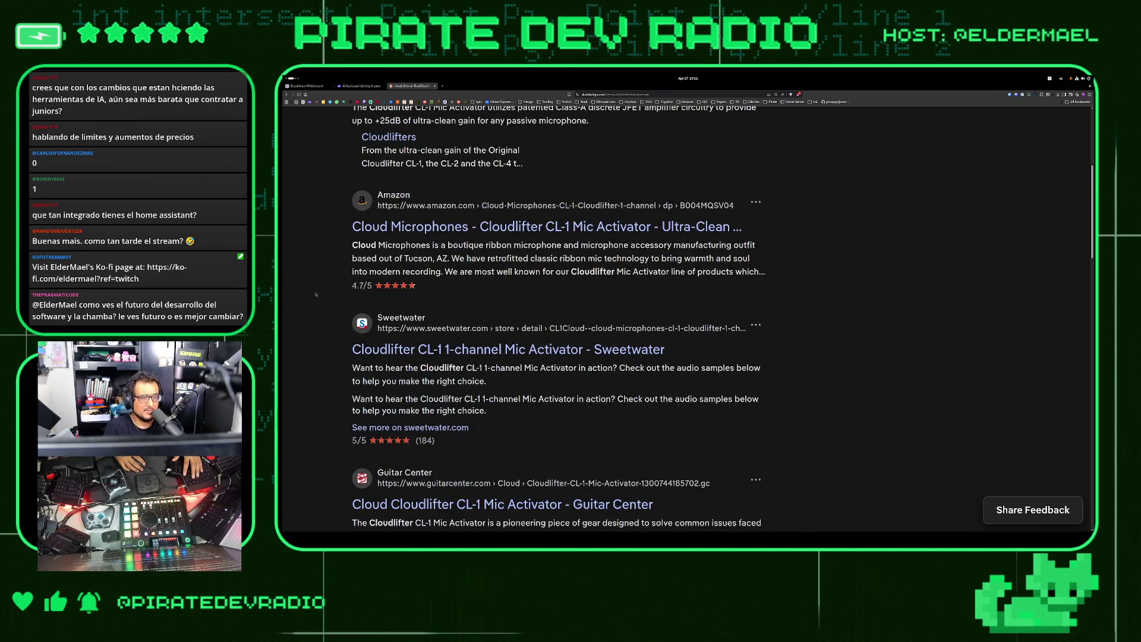
scroll(316, 294, up, 3)
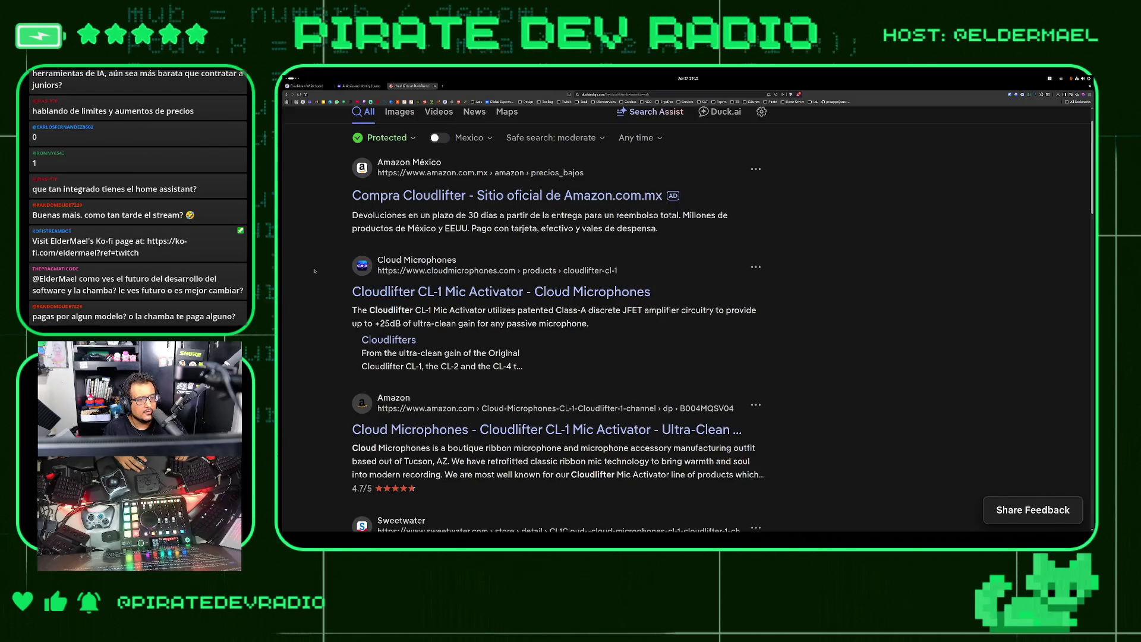
scroll(315, 271, down, 5)
scroll(317, 279, up, 5)
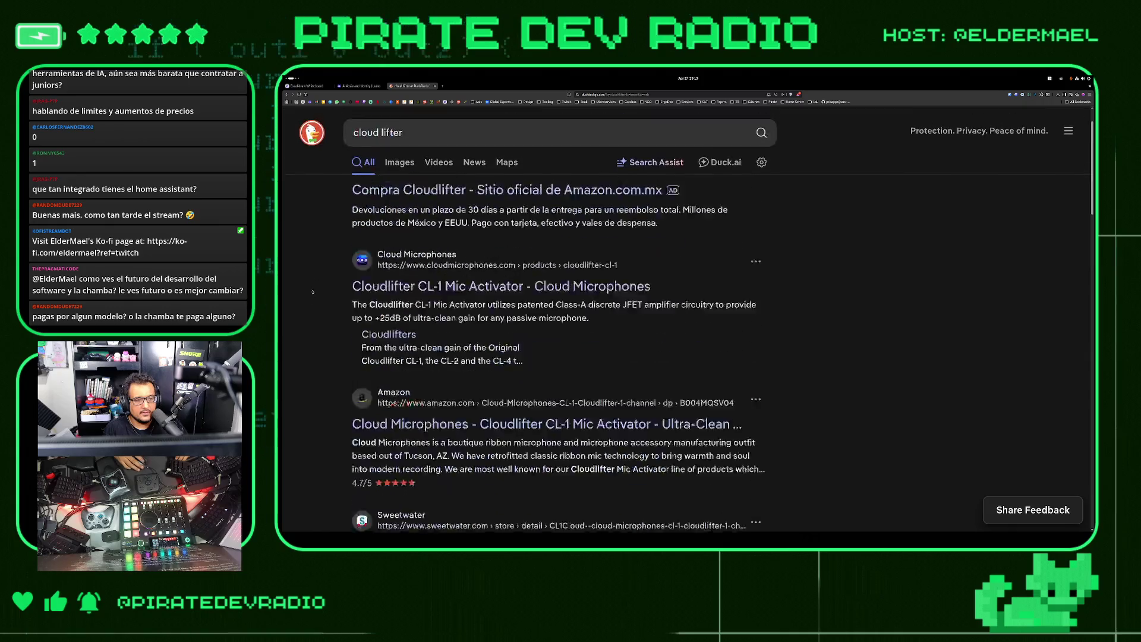
click(401, 163)
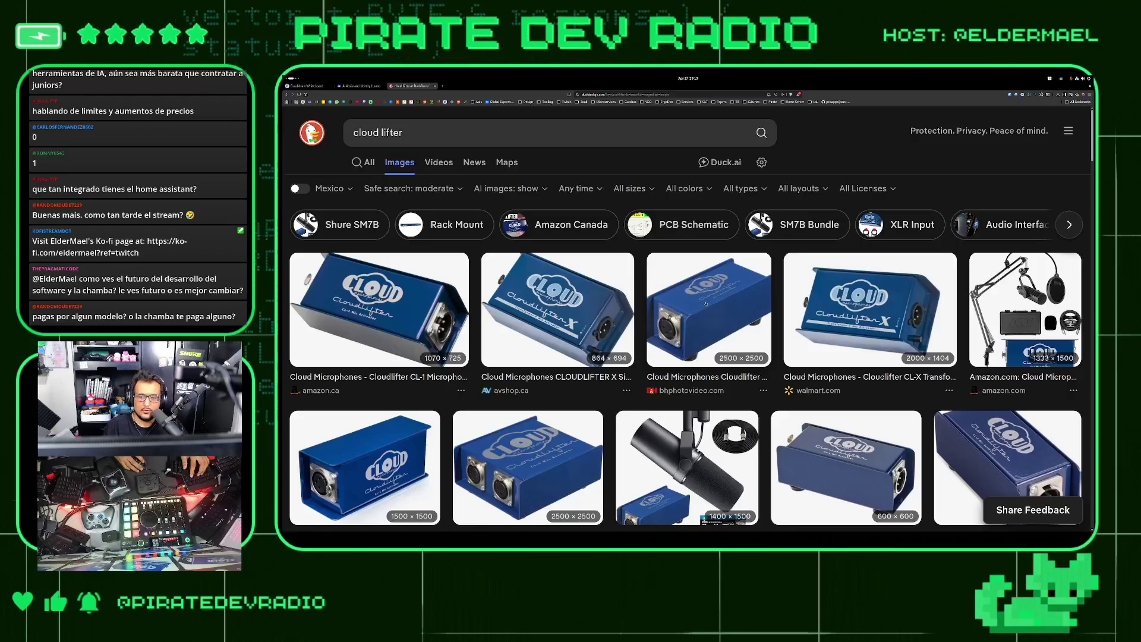
scroll(683, 309, down, 3)
click(528, 315)
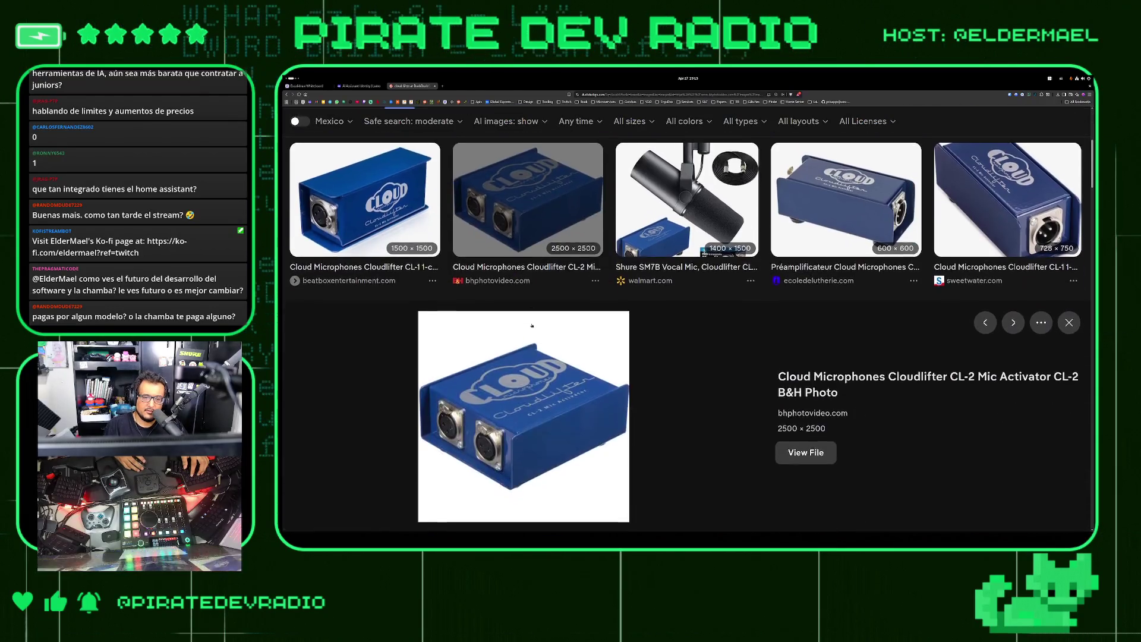
click(443, 86)
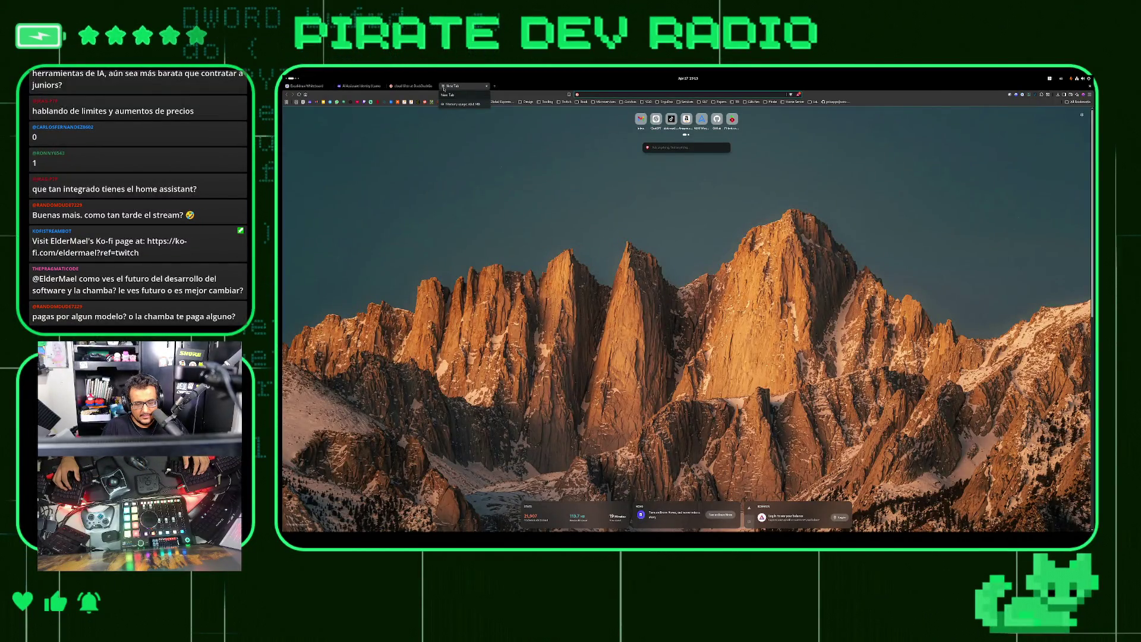
Search DuckDuckGo images for 'dynamite amplifier'
text(dynamite)
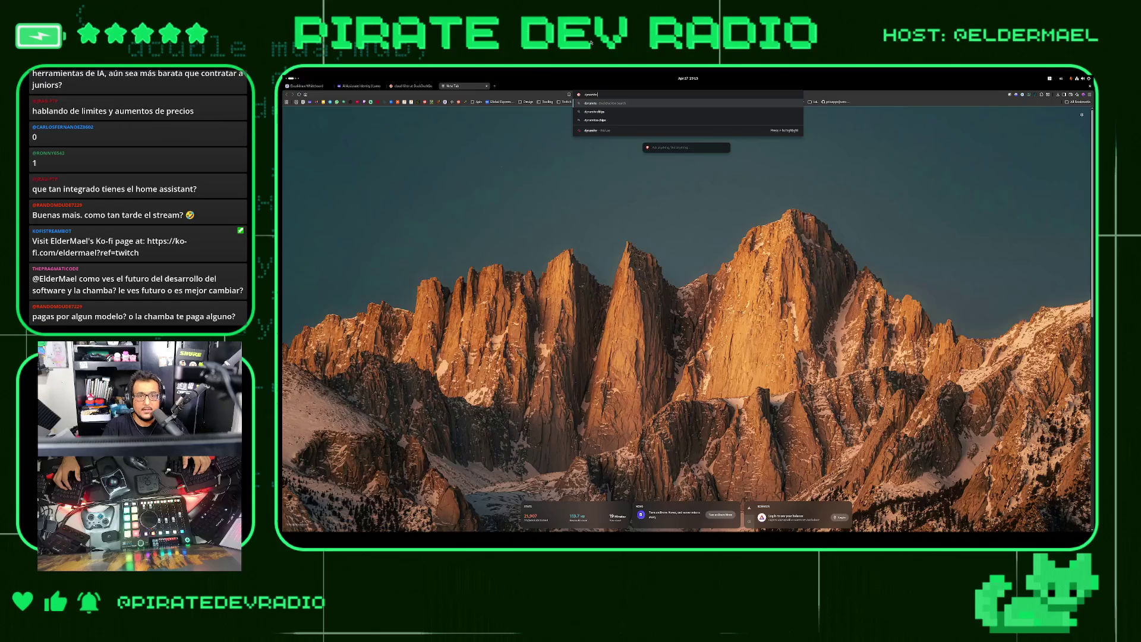
text(amp)
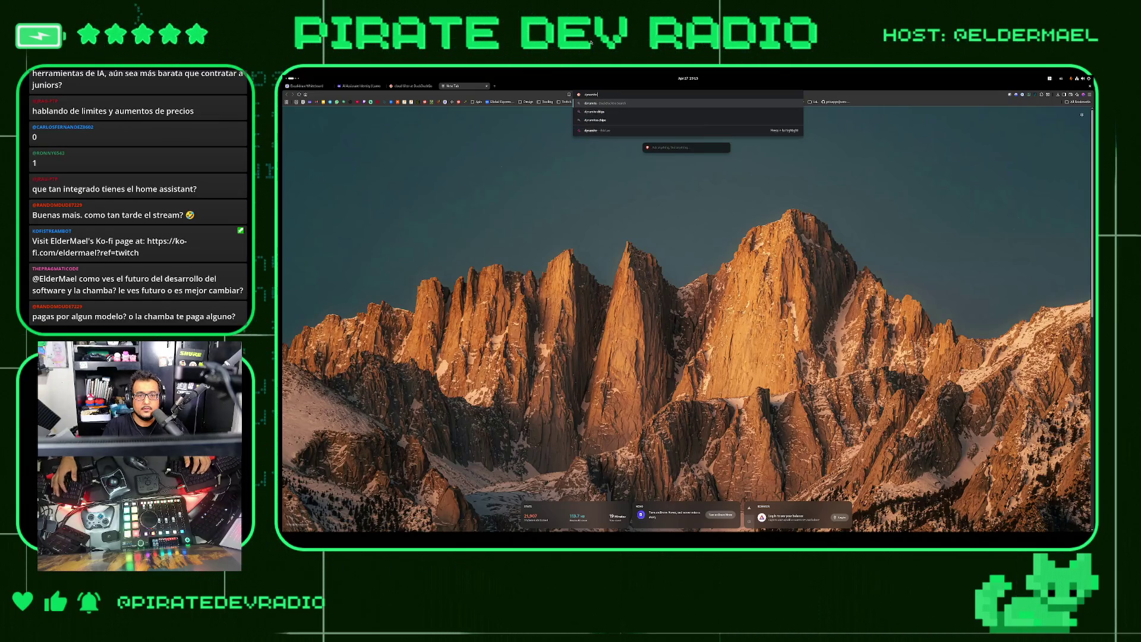
text(lifier)
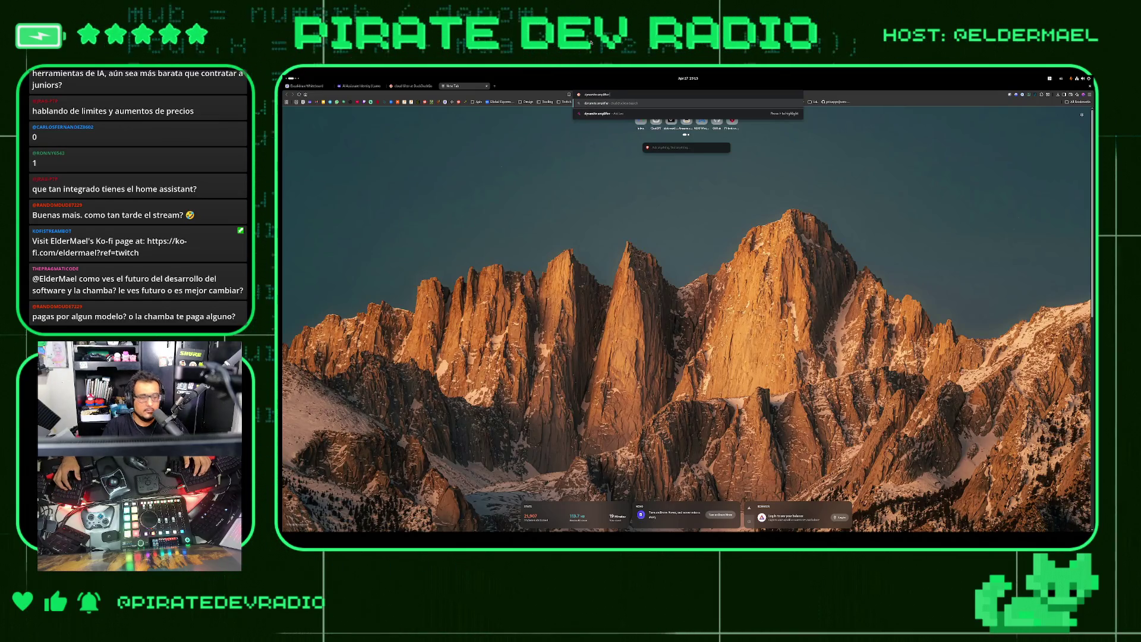
key(Return)
click(399, 163)
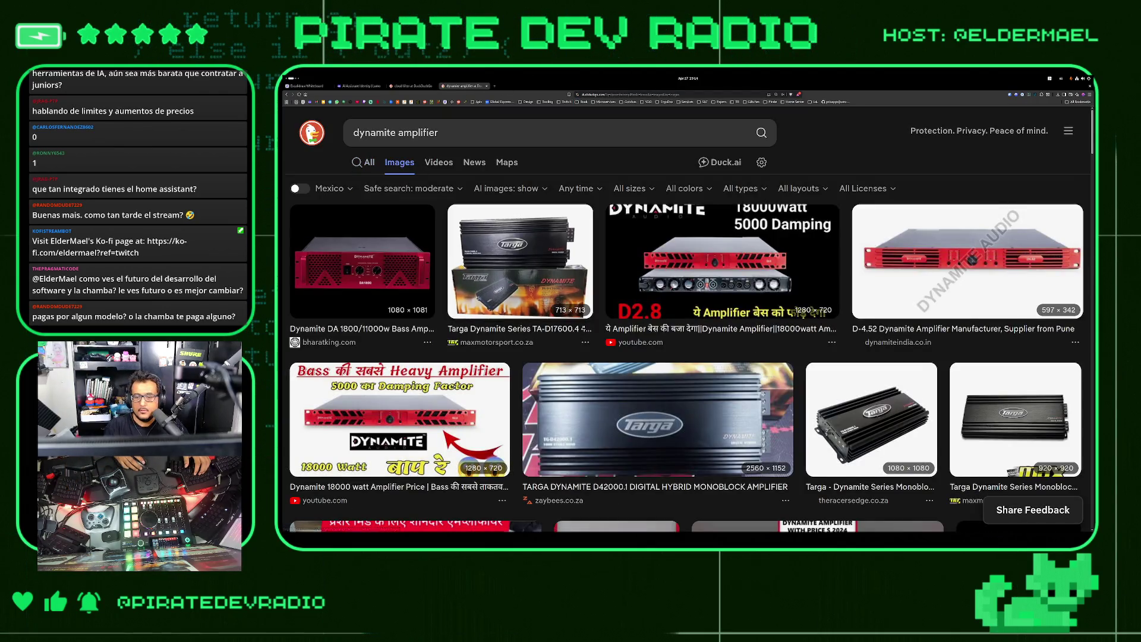
Scroll the dynamite amplifier images and preview the red DM1 Dynamite microphone amplifier
scroll(606, 372, down, 8)
scroll(605, 371, down, 5)
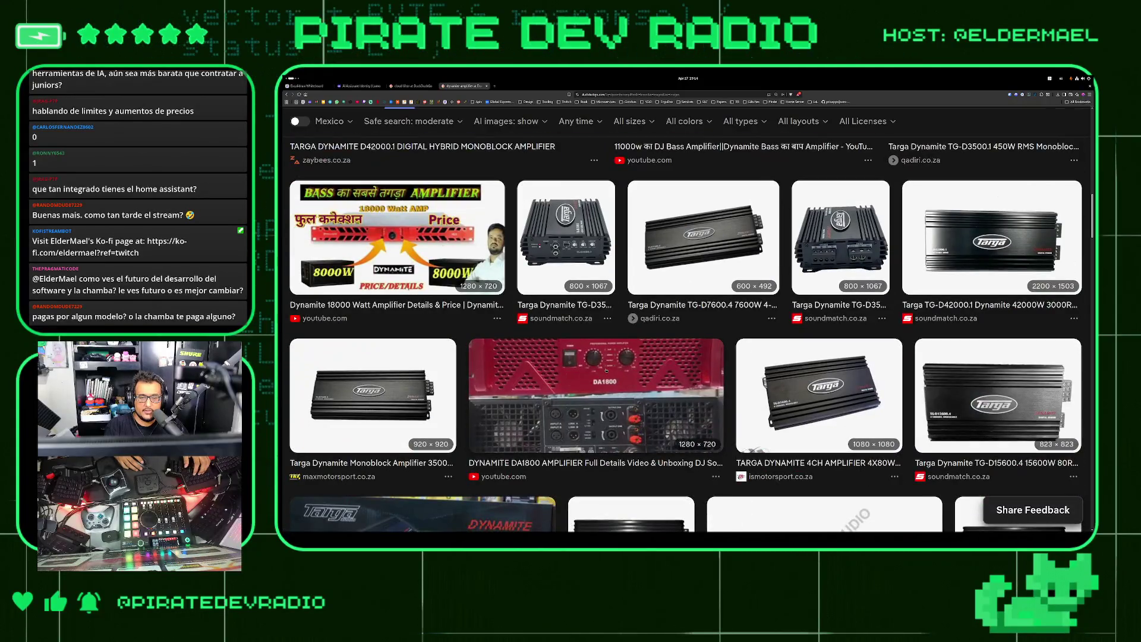
scroll(576, 332, down, 8)
scroll(576, 331, up, 10)
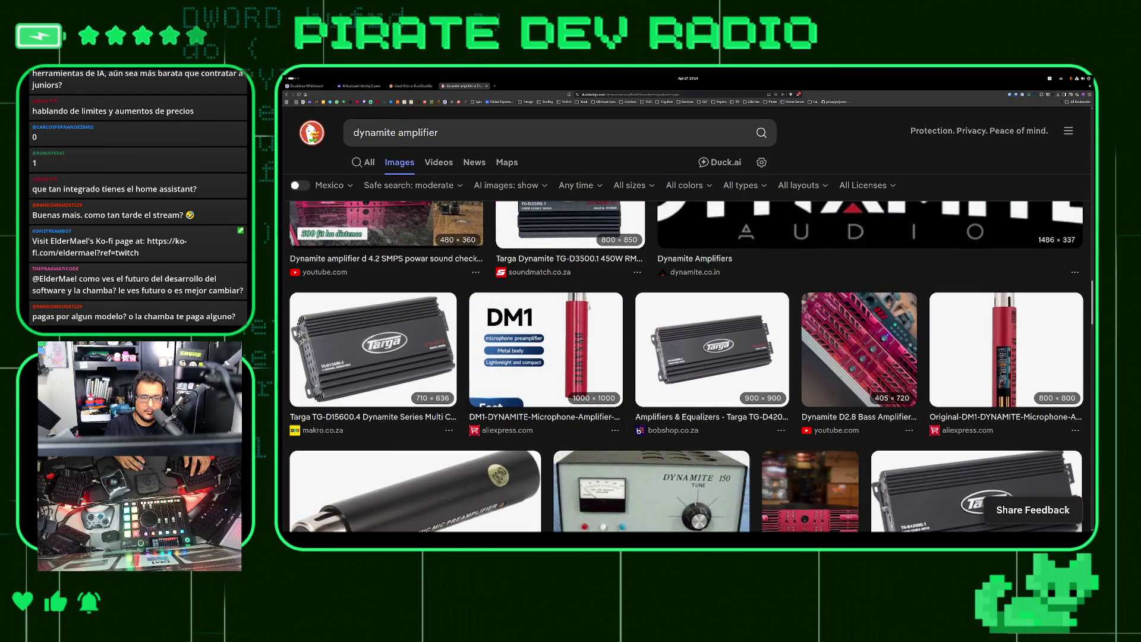
scroll(581, 339, down, 3)
scroll(438, 366, down, 3)
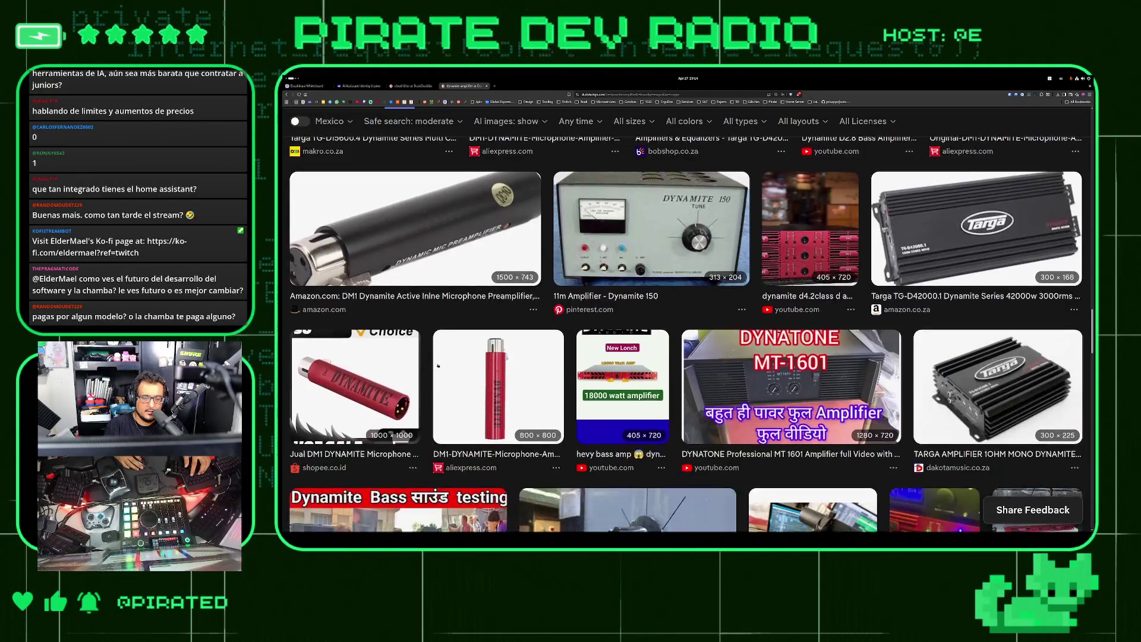
click(380, 383)
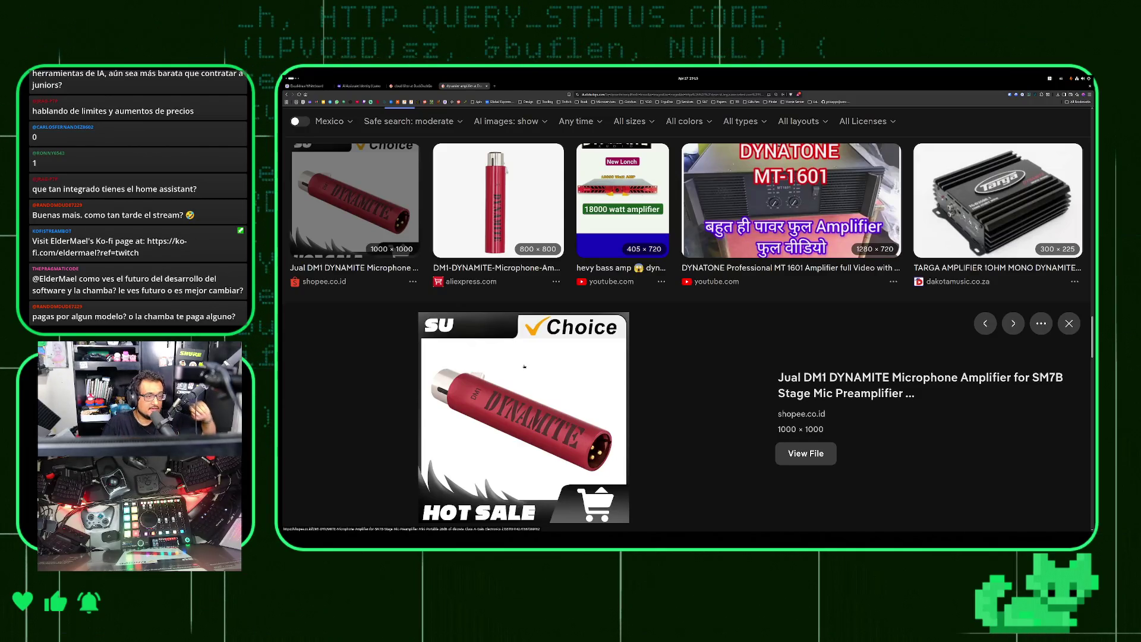
scroll(524, 367, down, 4)
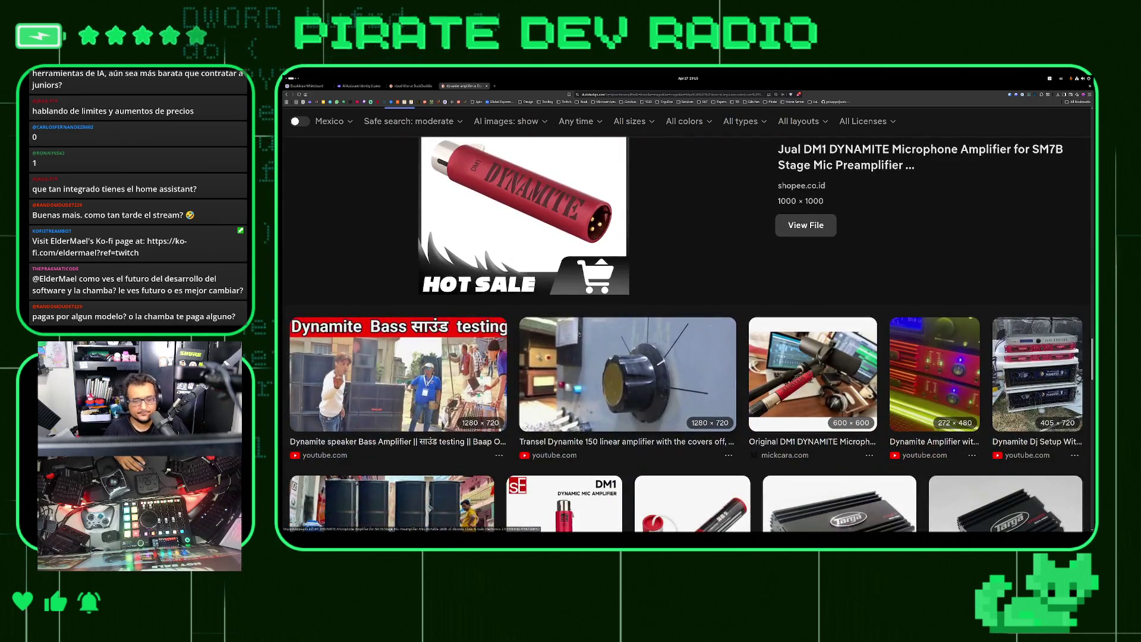
scroll(581, 271, up, 2)
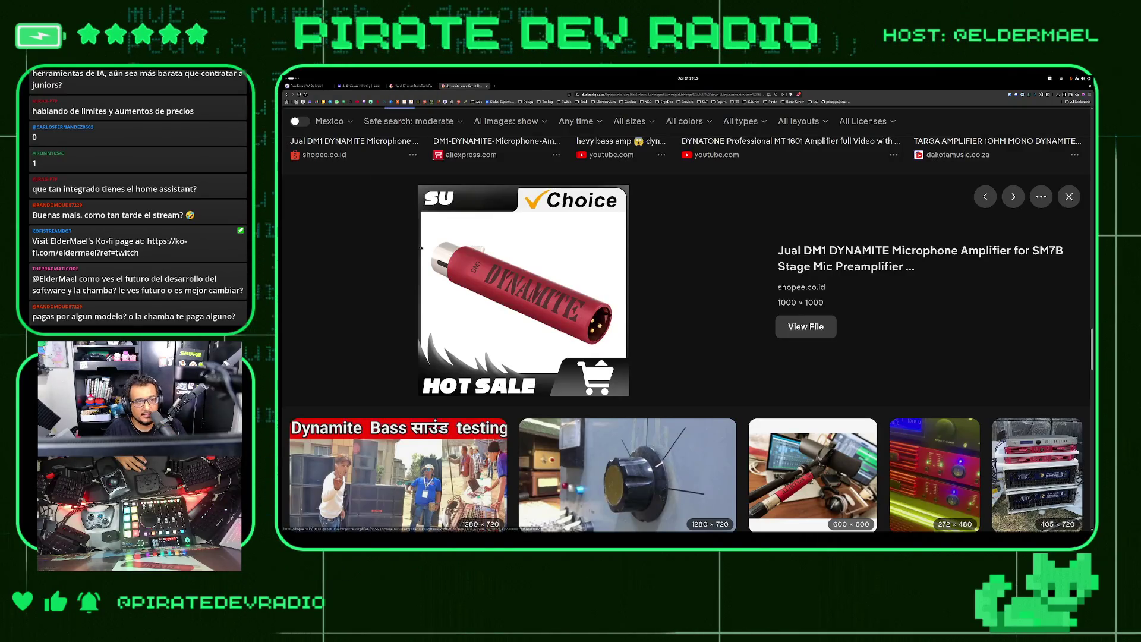
scroll(430, 262, up, 3)
scroll(431, 262, up, 6)
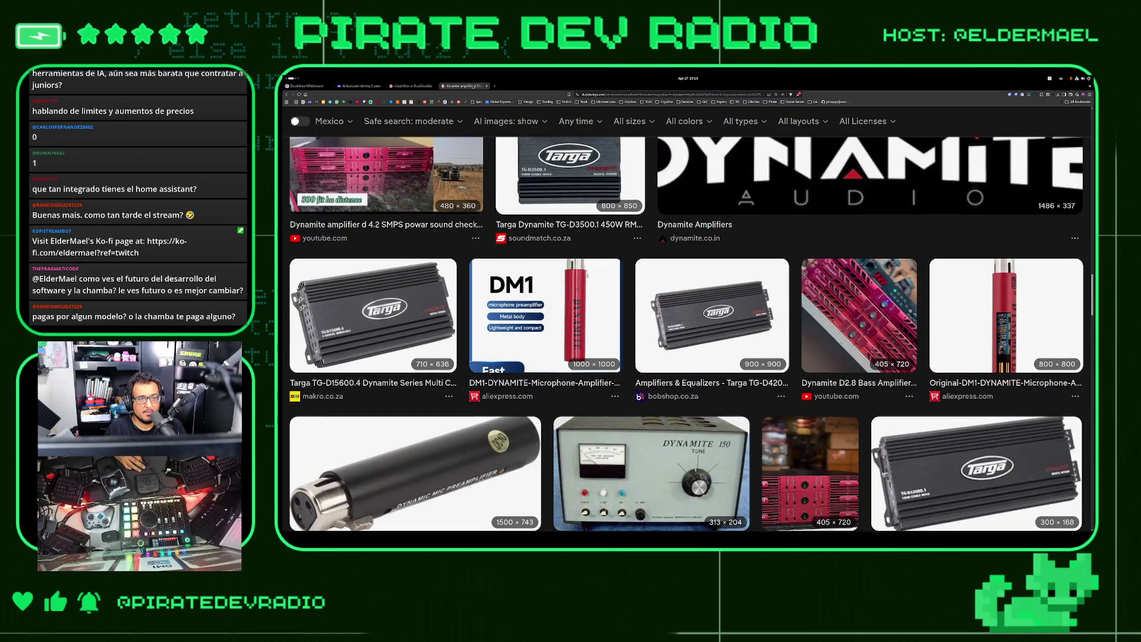
scroll(476, 220, up, 15)
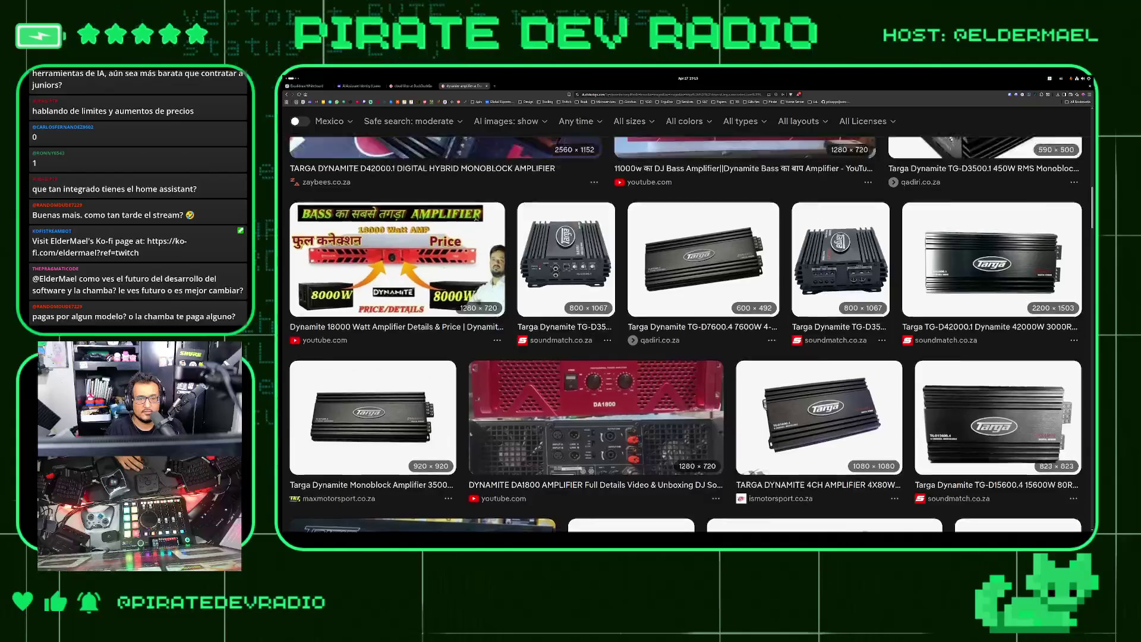
scroll(476, 220, up, 6)
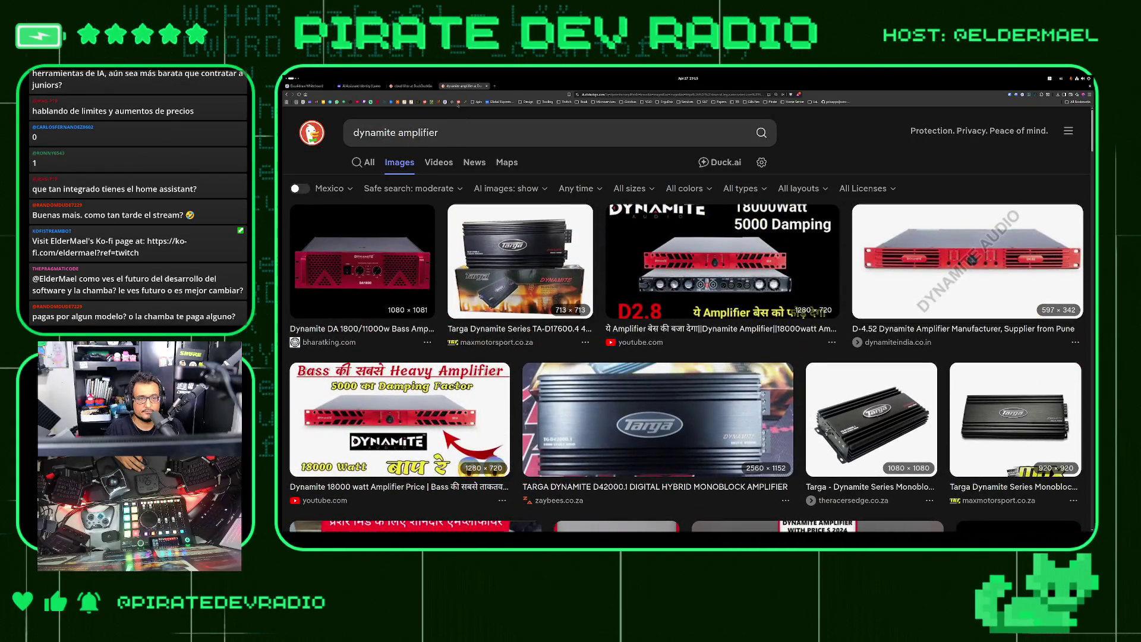
double_click(438, 136)
Search Google for 'dynamite preamplifier' using the g! bang and glance at the results
text(pr)
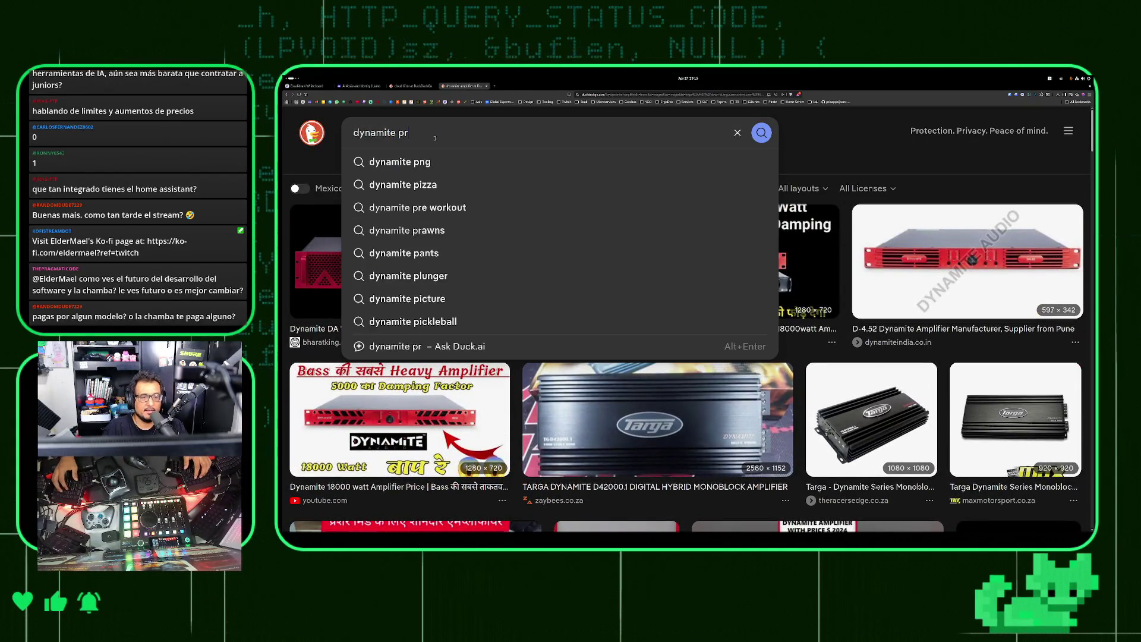
text(eamplifier)
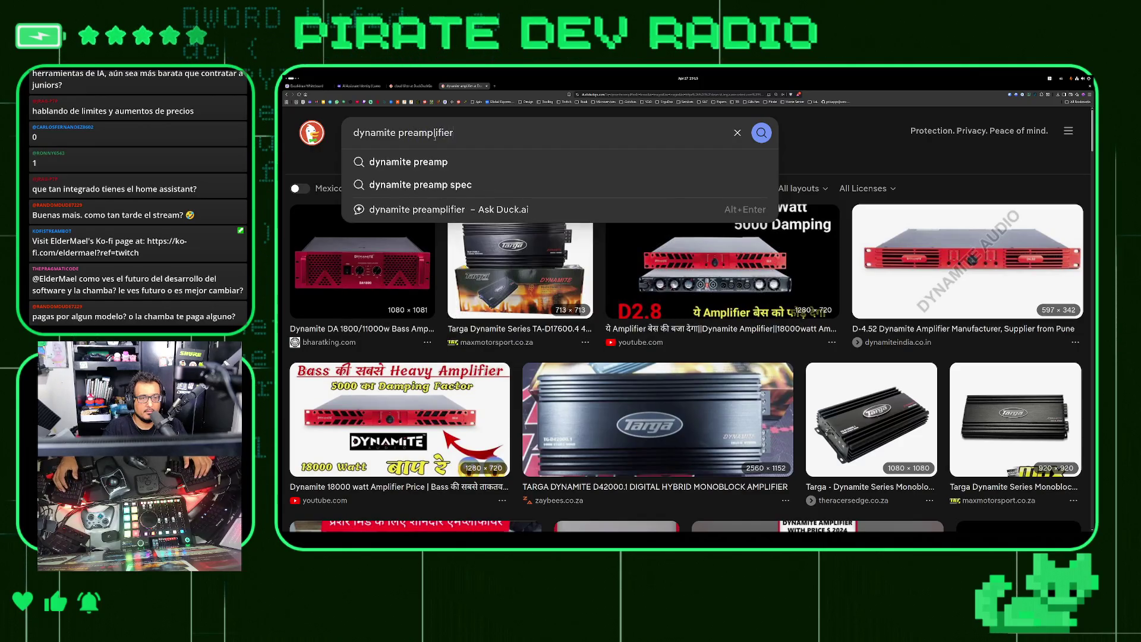
text( g!)
key(Return)
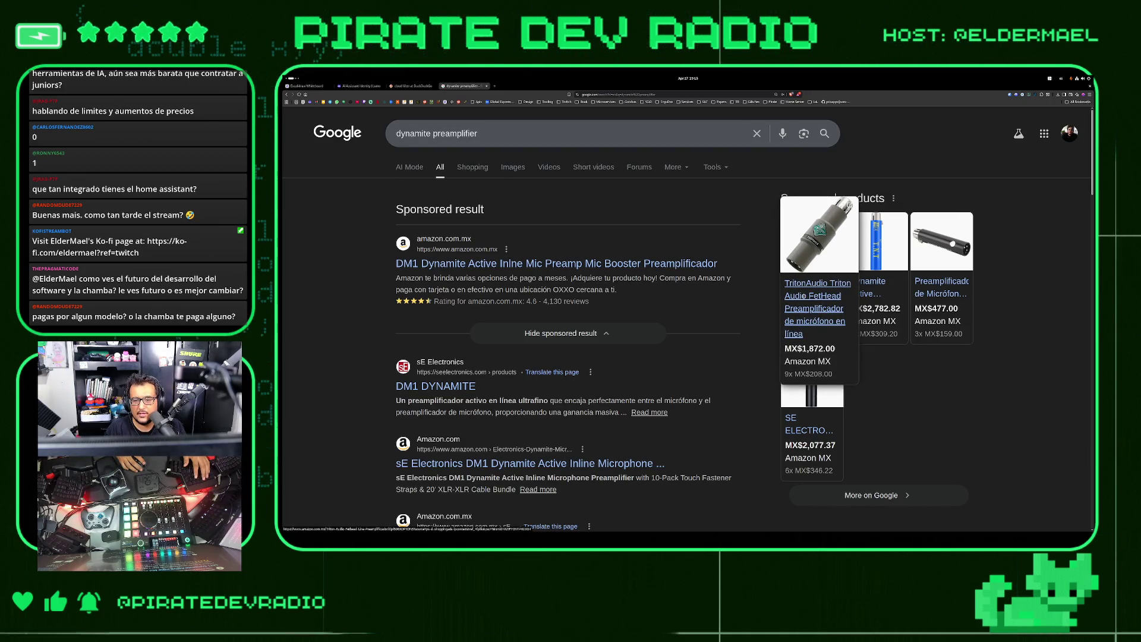
scroll(335, 259, down, 3)
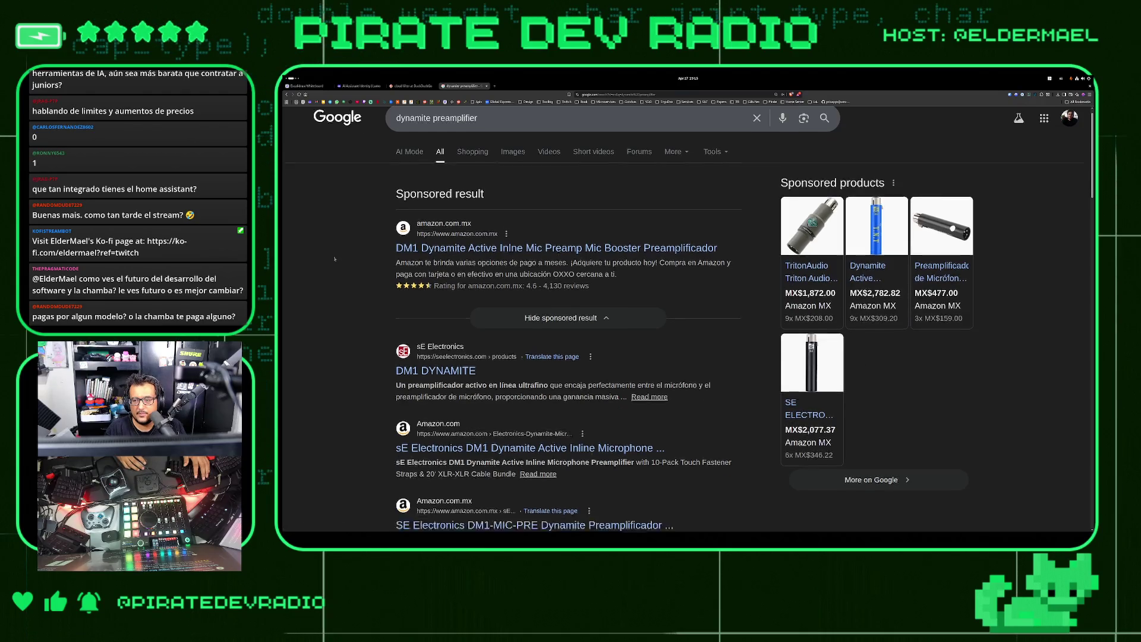
scroll(335, 259, up, 3)
scroll(334, 259, down, 3)
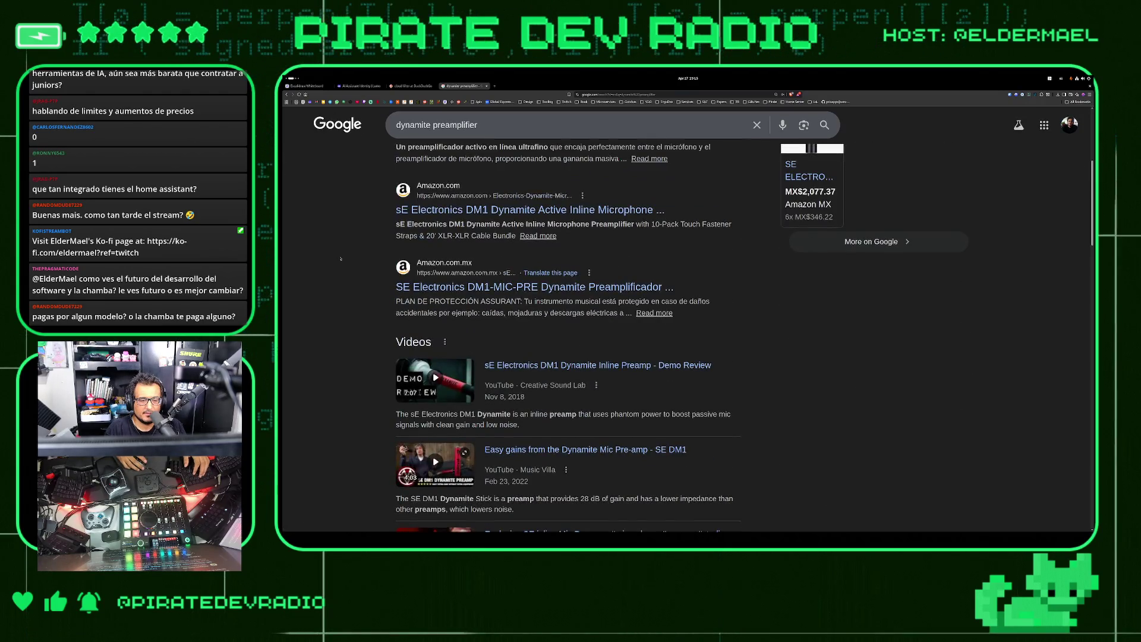
Close the preamplifier, cloud lifter and Lumo chat tabs, returning to the Excalidraw whiteboard
key(ctrl+w)
scroll(566, 166, up, 5)
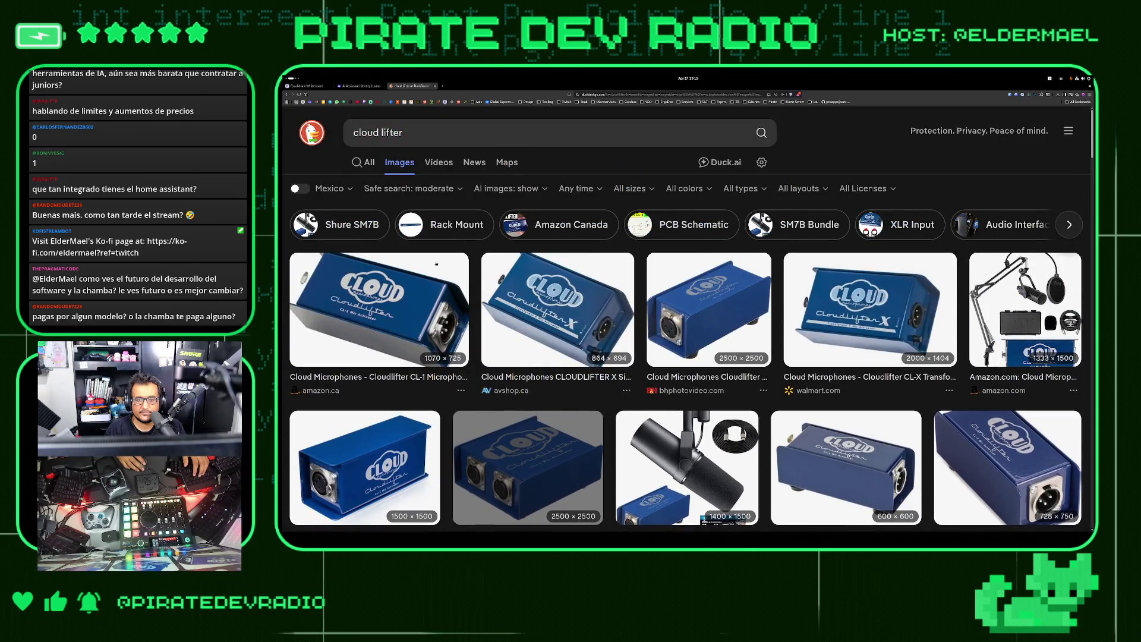
key(ctrl+w)
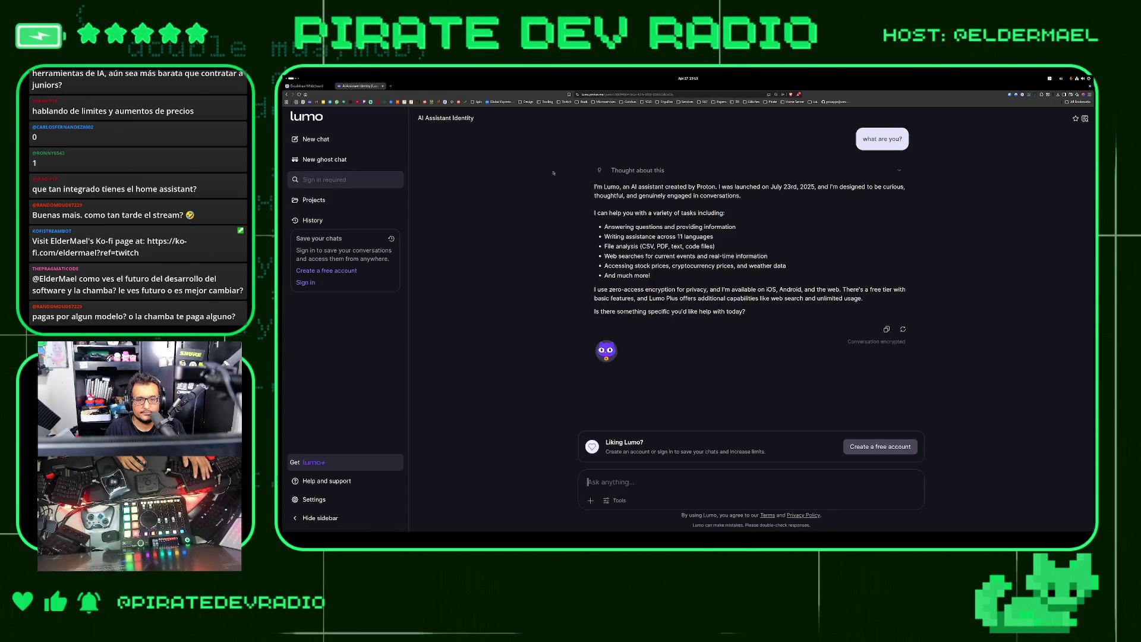
key(ctrl+w)
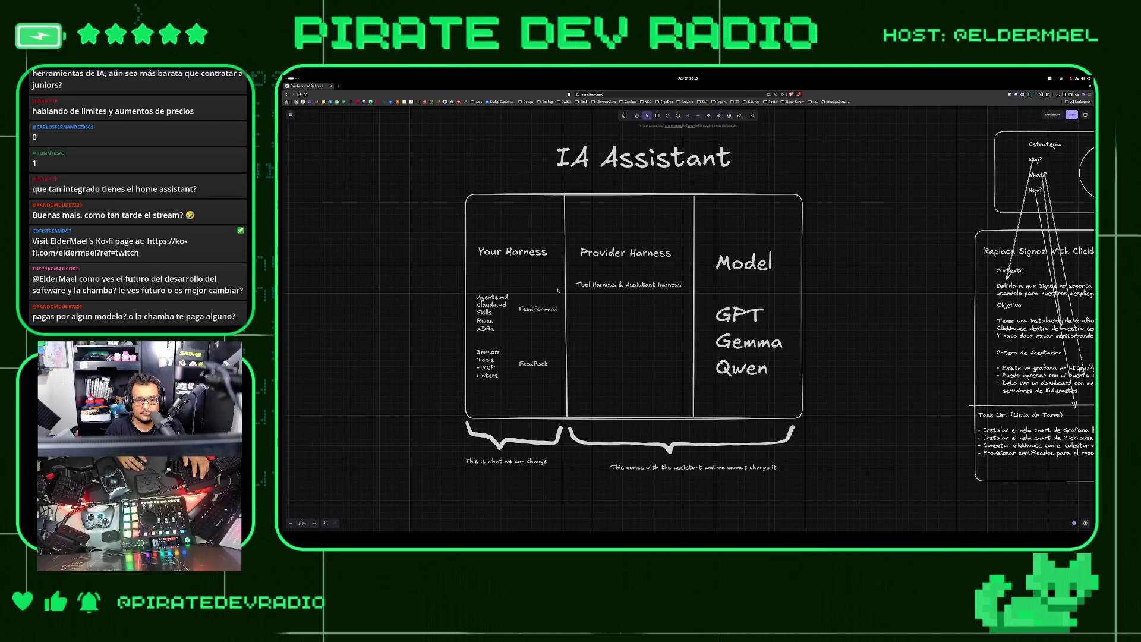
double_click(628, 284)
Add 'Sandbox Harness' and 'Workspaces' lines to the Provider Harness note, then enter 'sennheiser gsp' in a new tab
click(621, 284)
text(Configuratio)
key(Return)
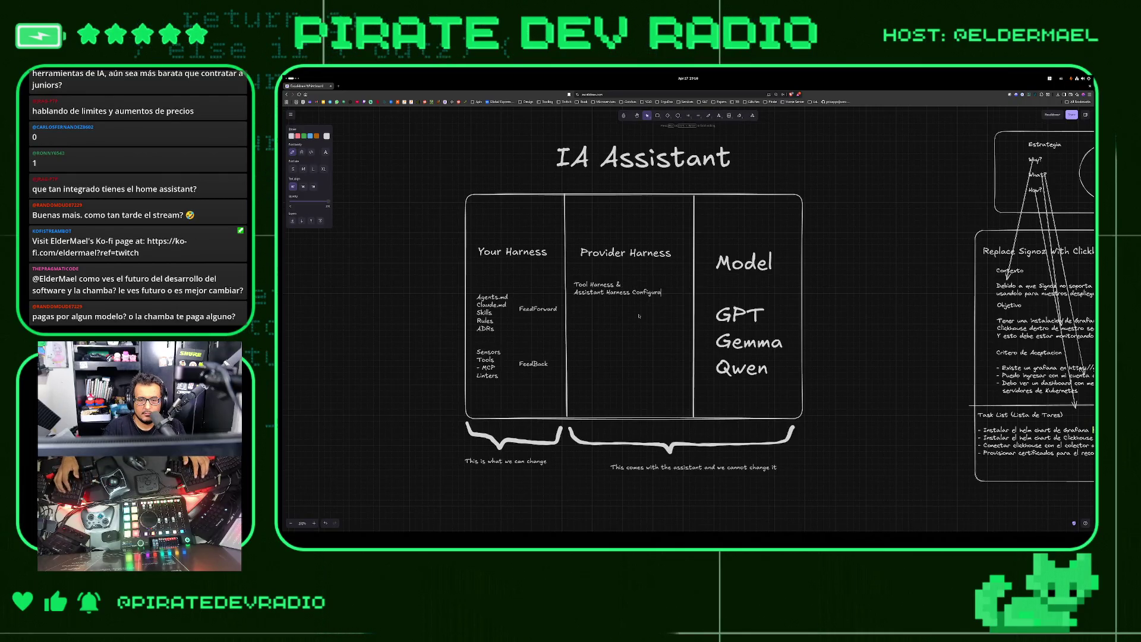
text(Sandbox Harness)
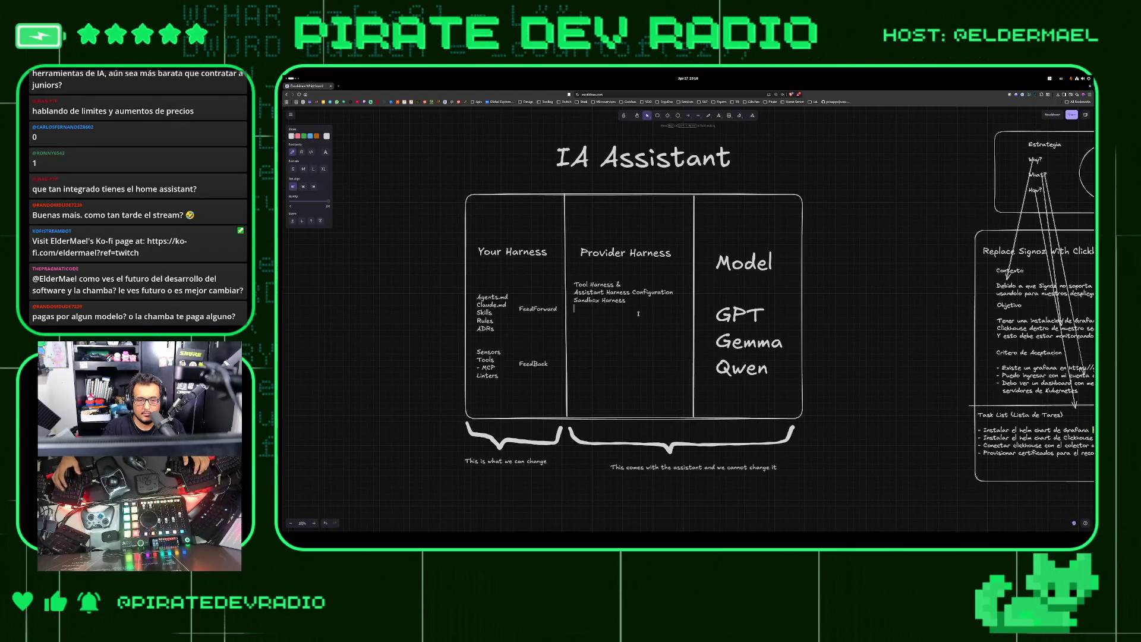
key(Return)
text(Wo)
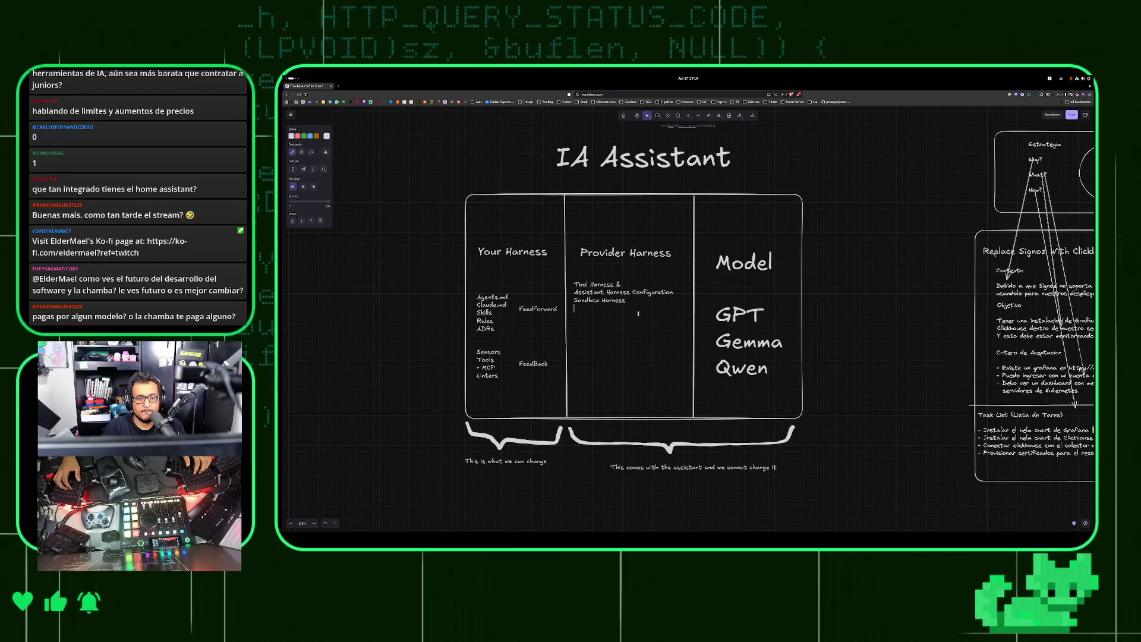
text(rkspace)
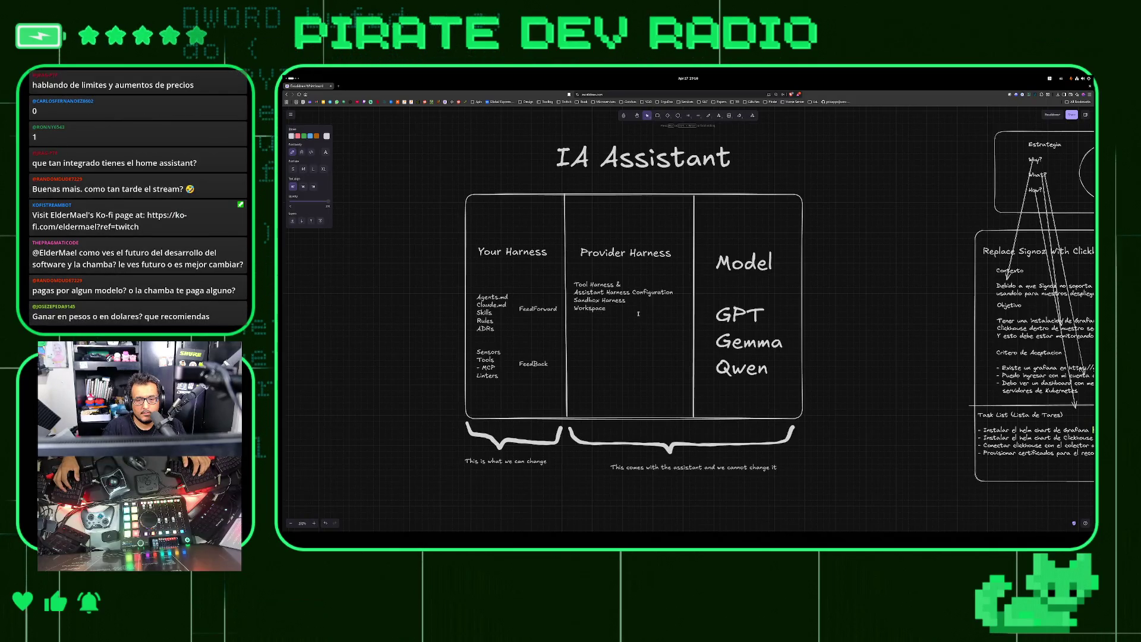
text(s)
click(464, 228)
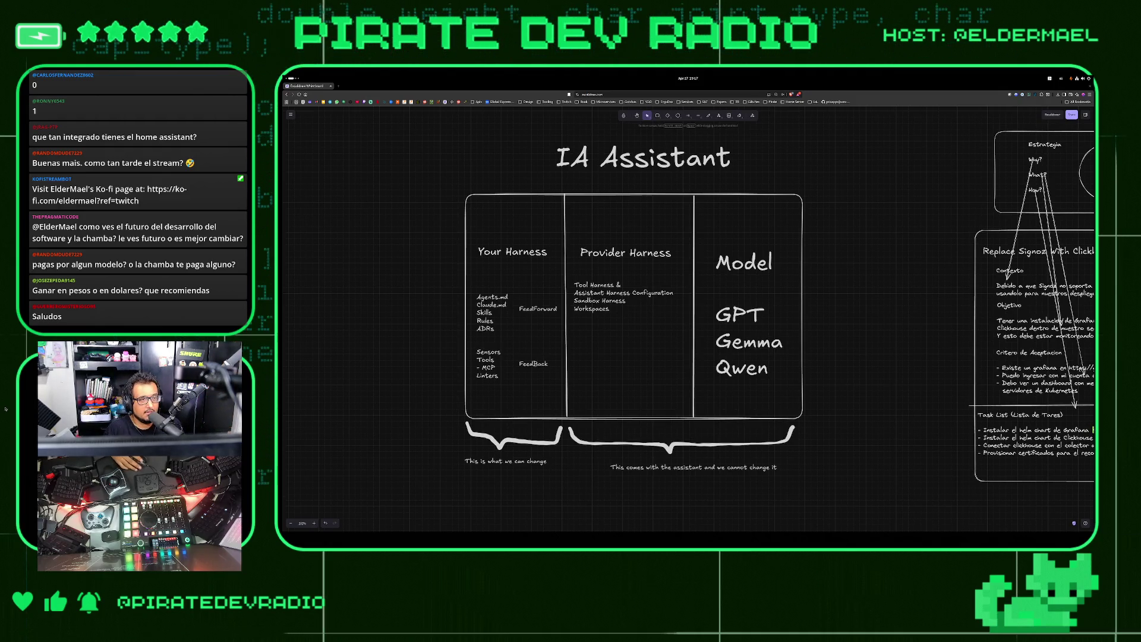
key(ctrl+t)
text(sennheiser gsp)
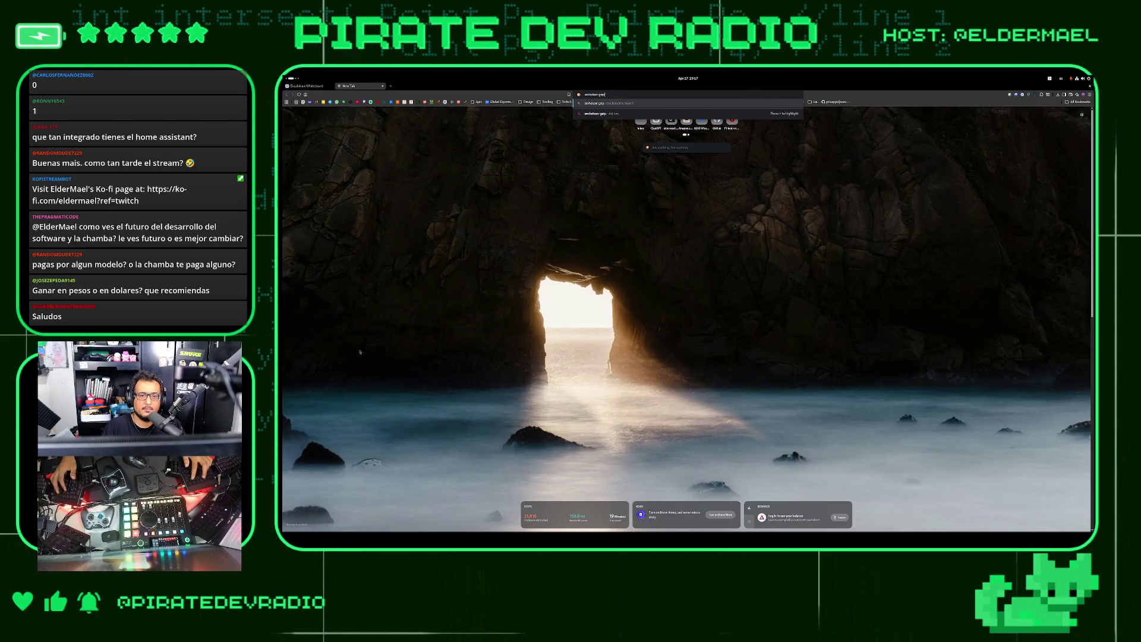
Search images for 'senheisser gsp' and preview the Sennheiser GSP 370 headset
key(Return)
double_click(436, 127)
text(gsp)
key(Return)
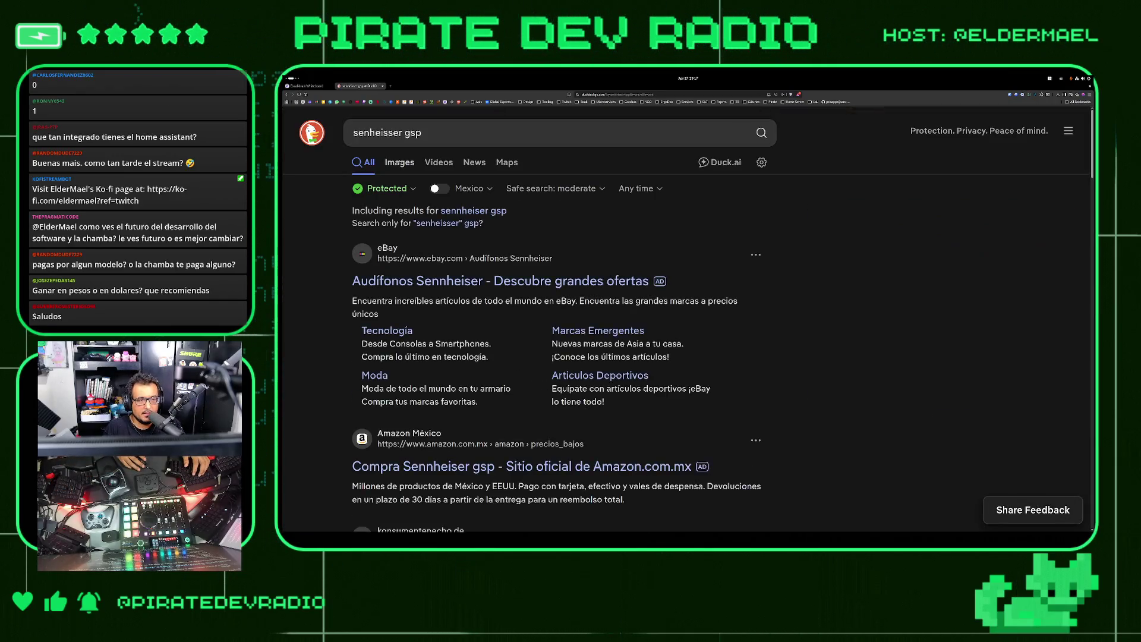
click(400, 163)
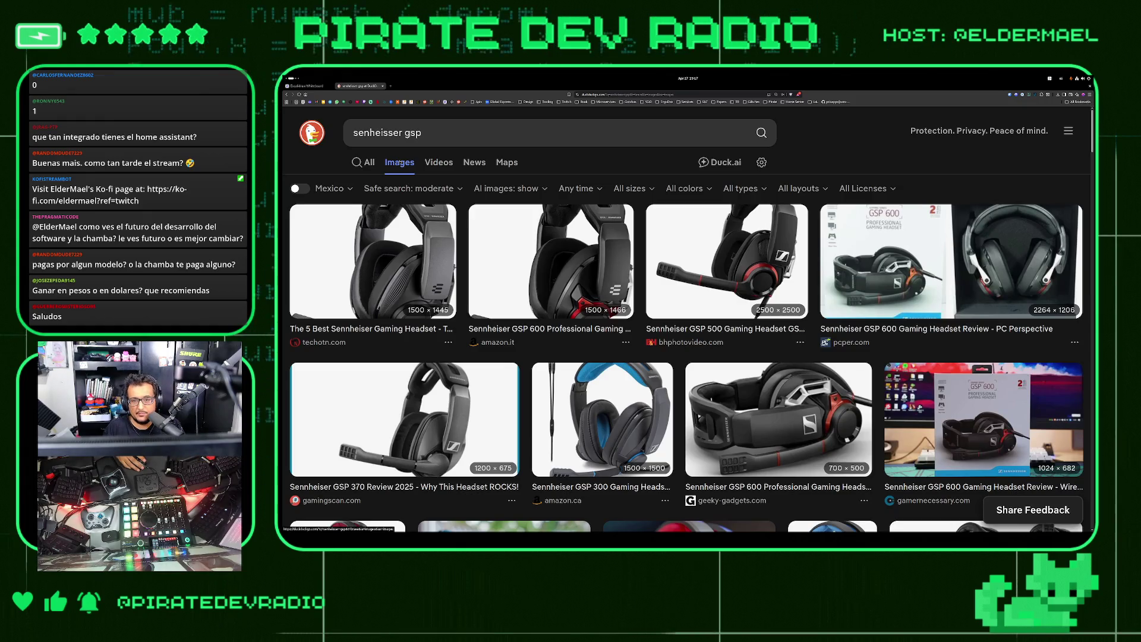
click(451, 390)
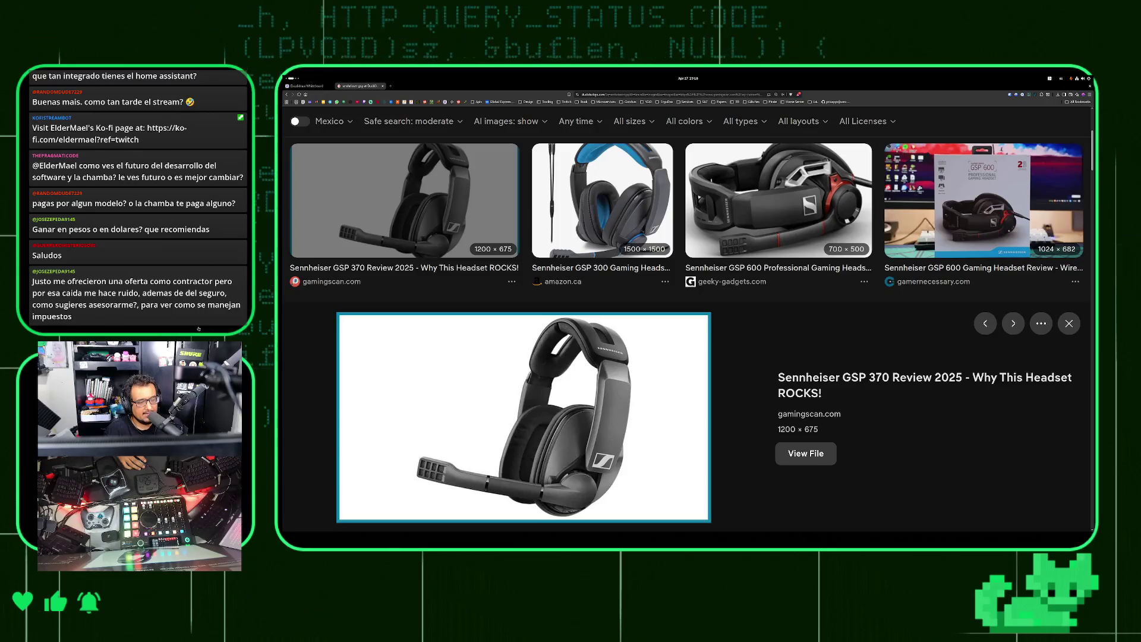
scroll(557, 368, up, 5)
Change the image search to 'senheisser dt 990' and browse the Beyerdynamic DT 990 Pro results
double_click(497, 133)
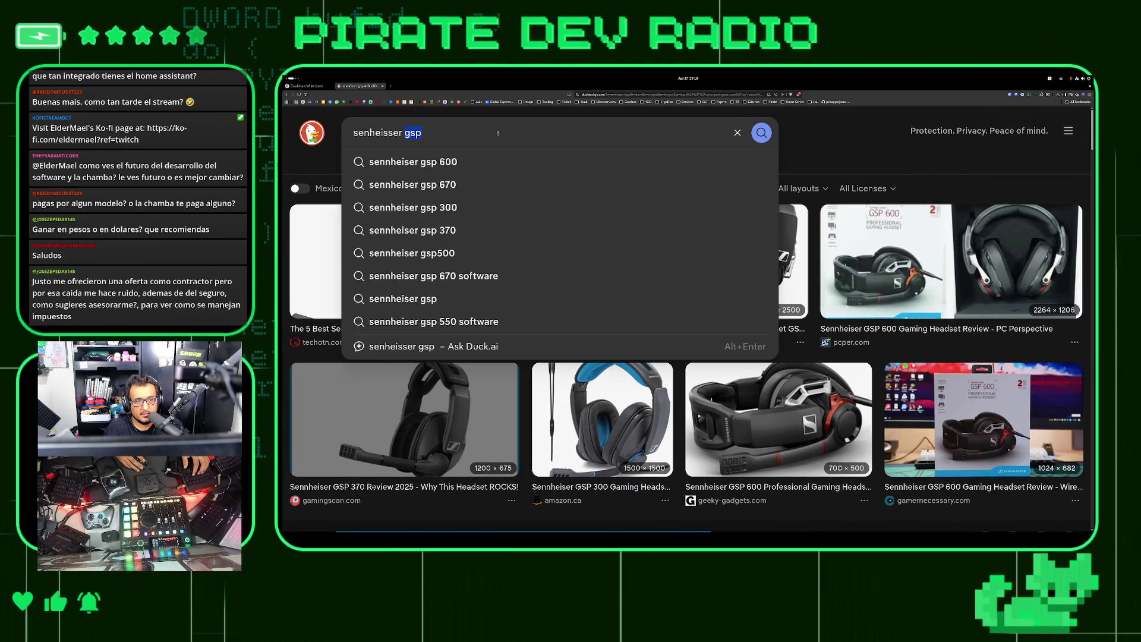
text(dt 990)
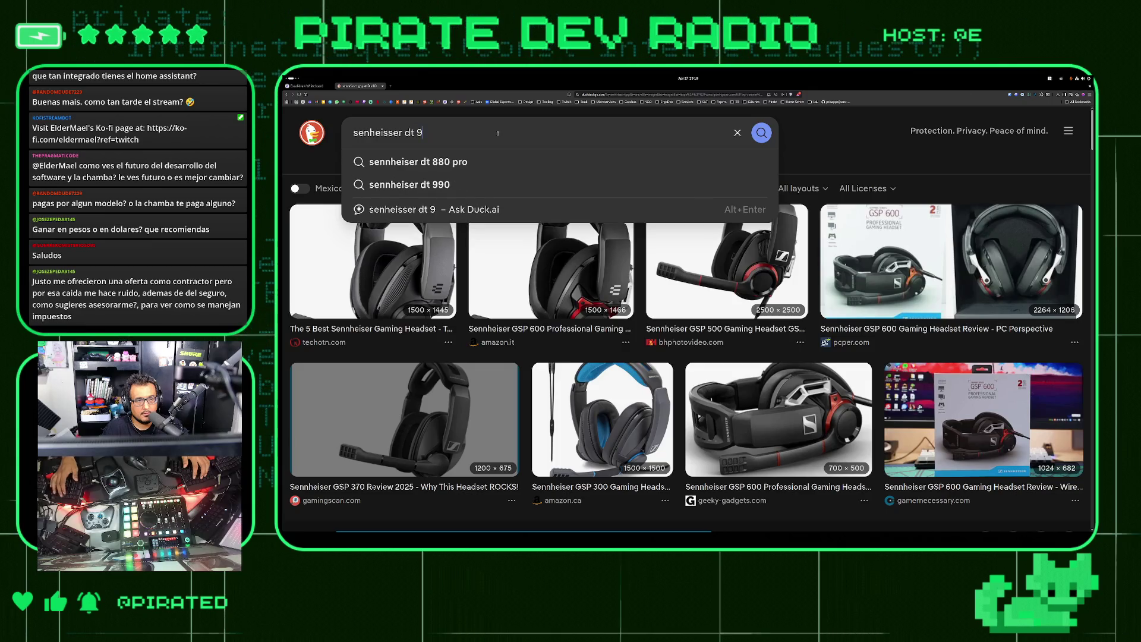
key(Return)
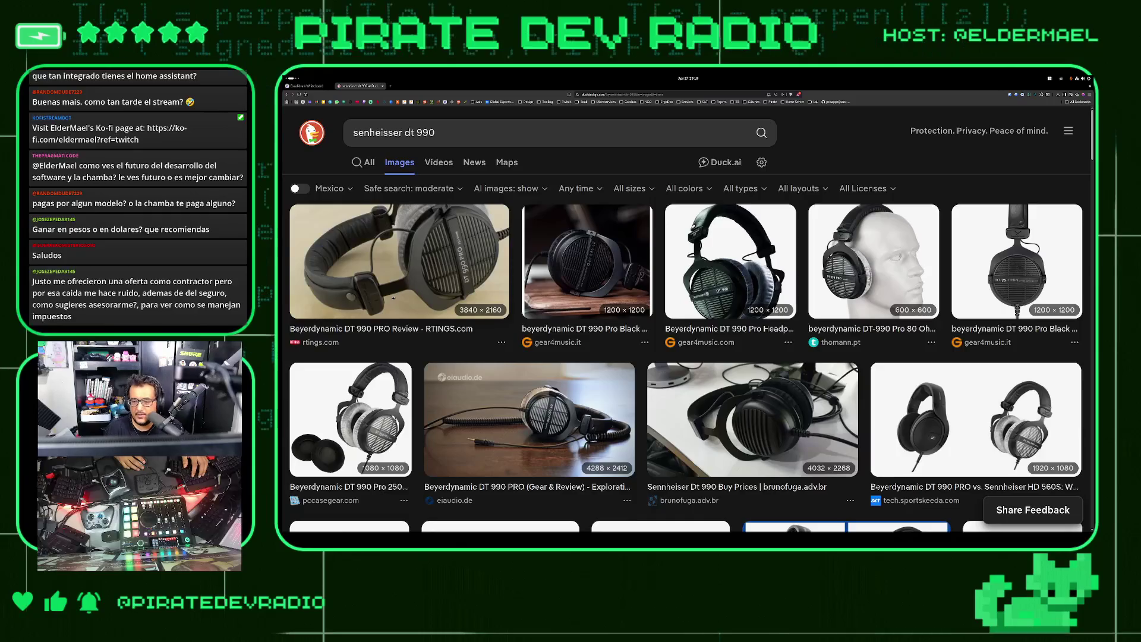
scroll(393, 297, down, 3)
scroll(400, 313, down, 1)
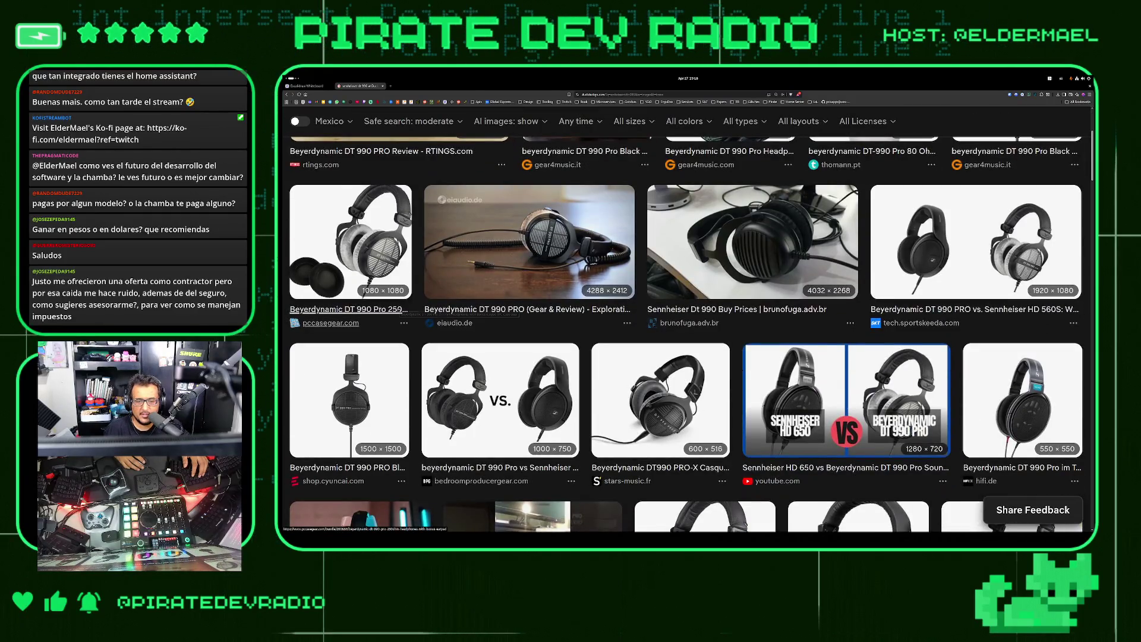
scroll(400, 314, down, 3)
scroll(400, 314, down, 2)
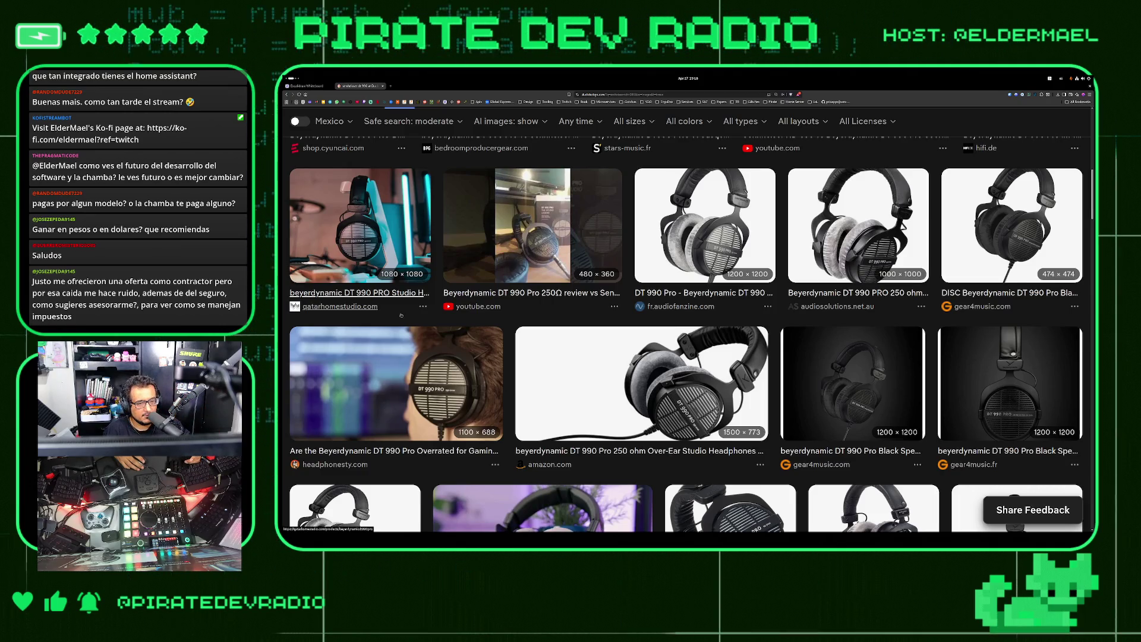
scroll(401, 315, down, 2)
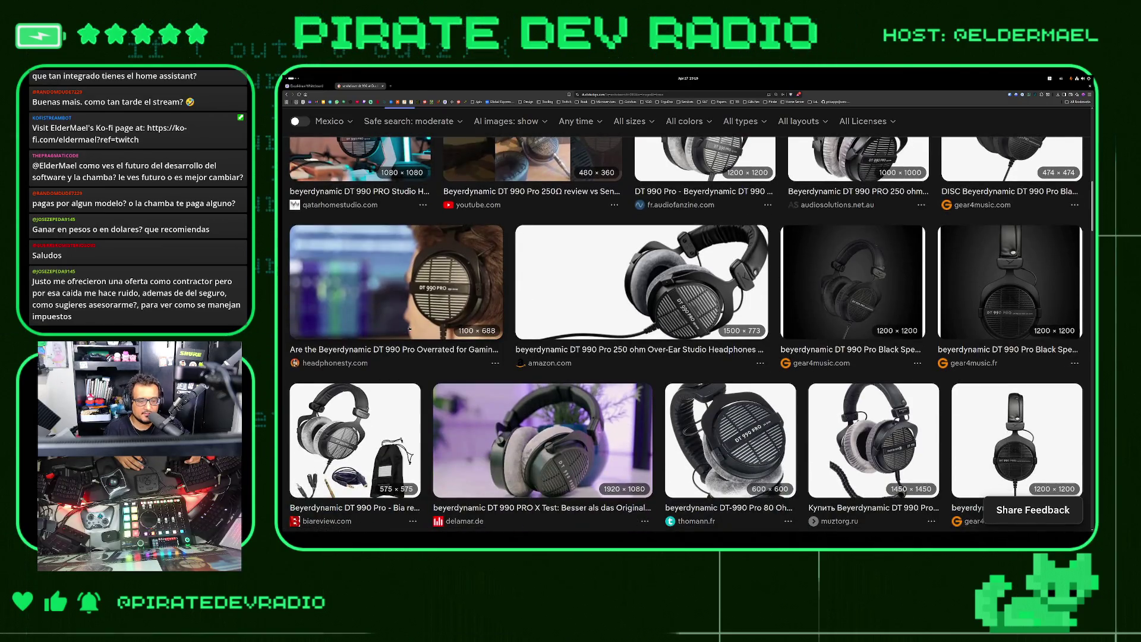
scroll(410, 328, up, 5)
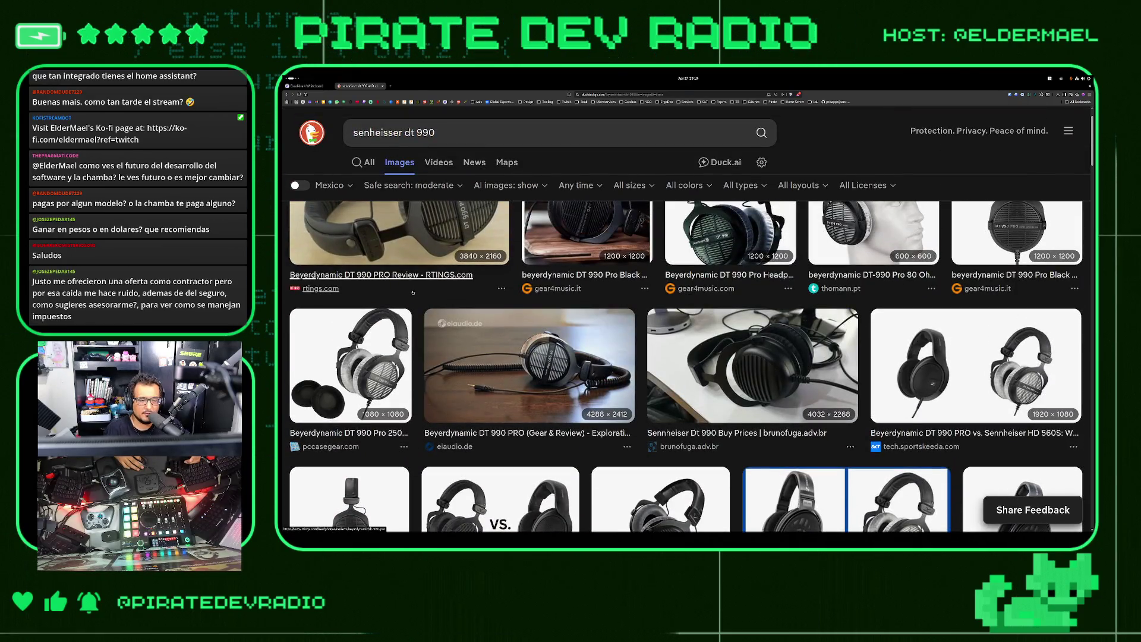
scroll(413, 292, down, 2)
scroll(521, 356, up, 3)
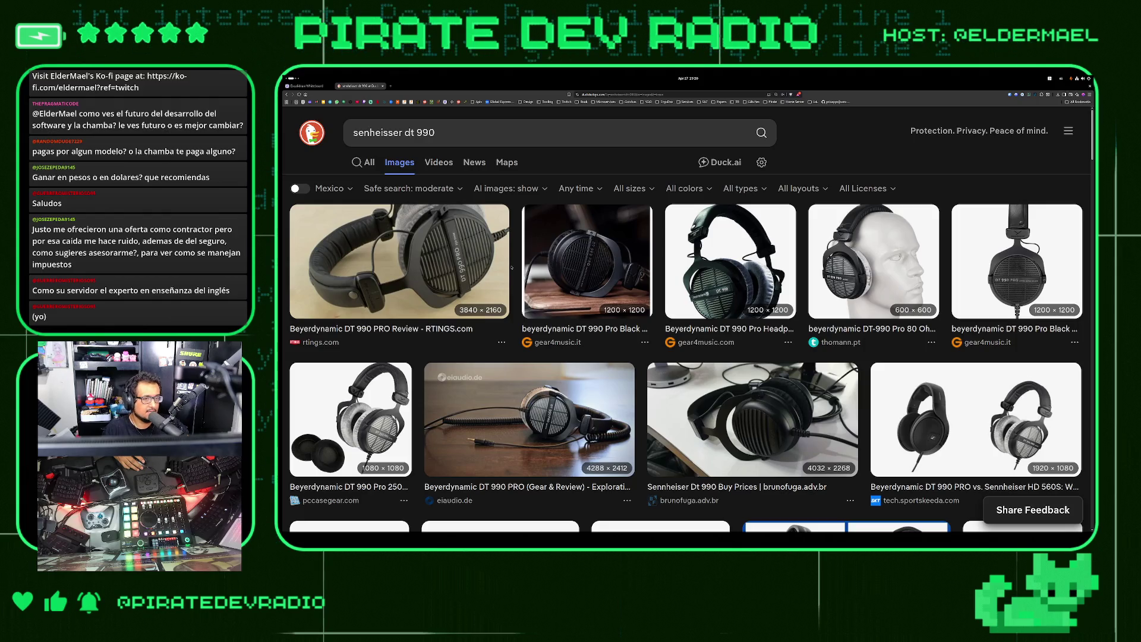
Edit the query to 'senheisser gsp 6', then go back to the gsp results
click(395, 133)
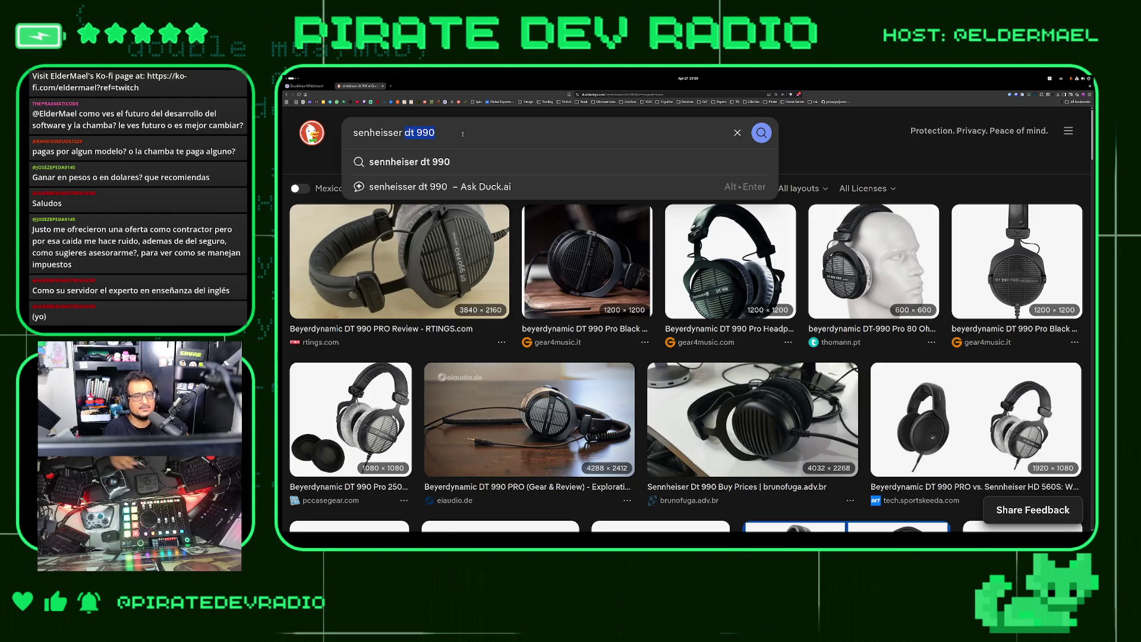
key(BackSpace)
key(BackSpace)
key(BackSpace)
text(gsp )
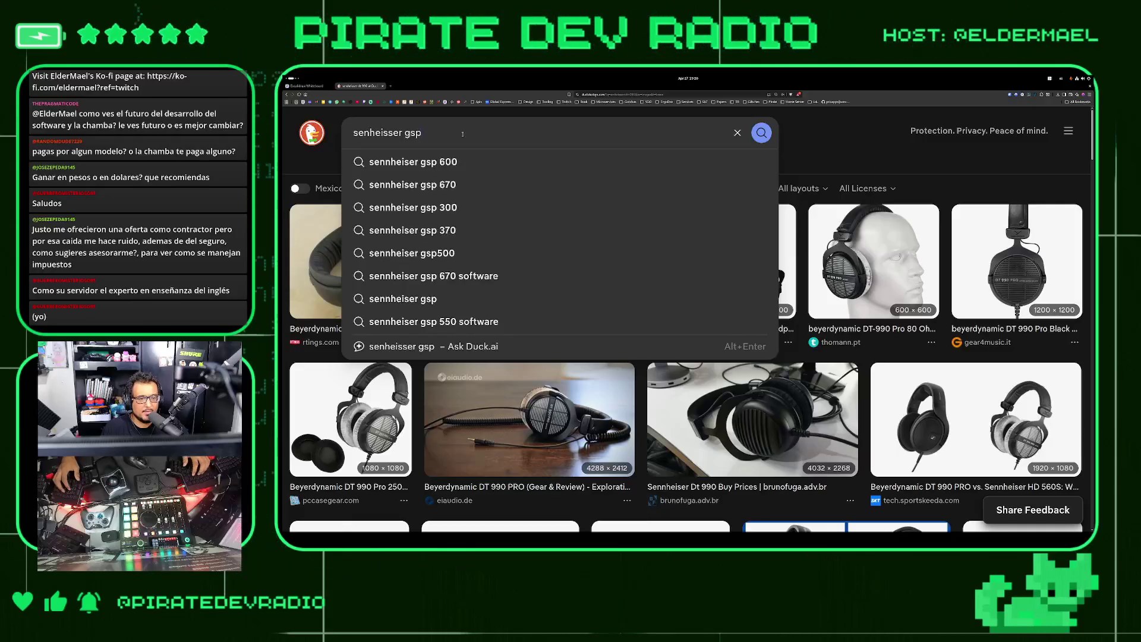
text(6)
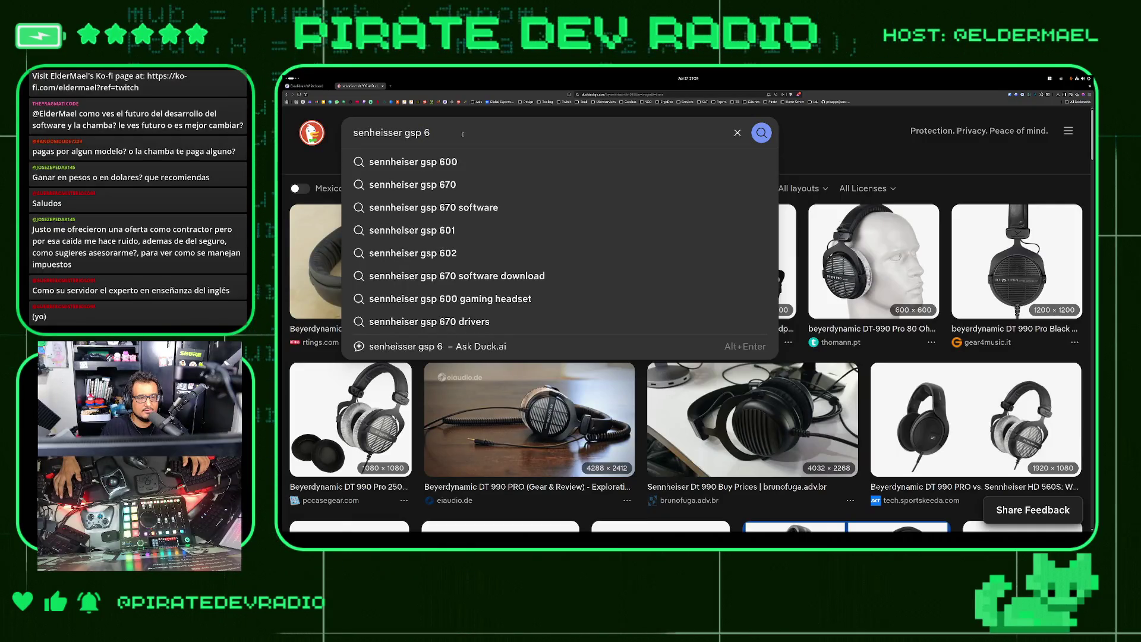
key(Return)
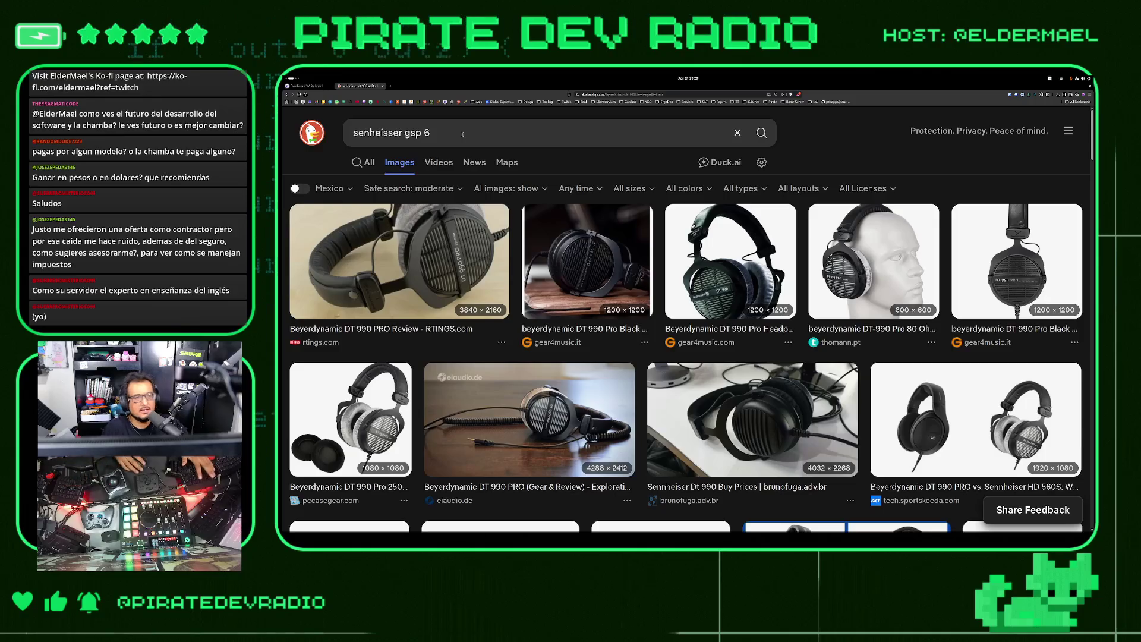
key(alt+Left)
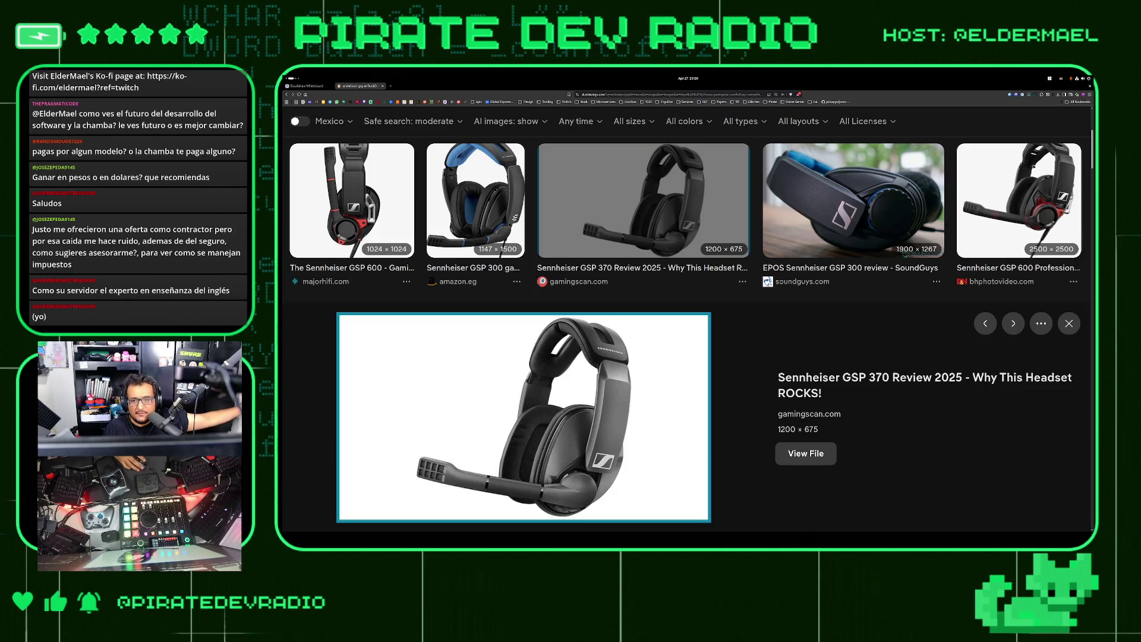
Close the image search tab to return to the IA Assistant whiteboard
scroll(686, 297, up, 3)
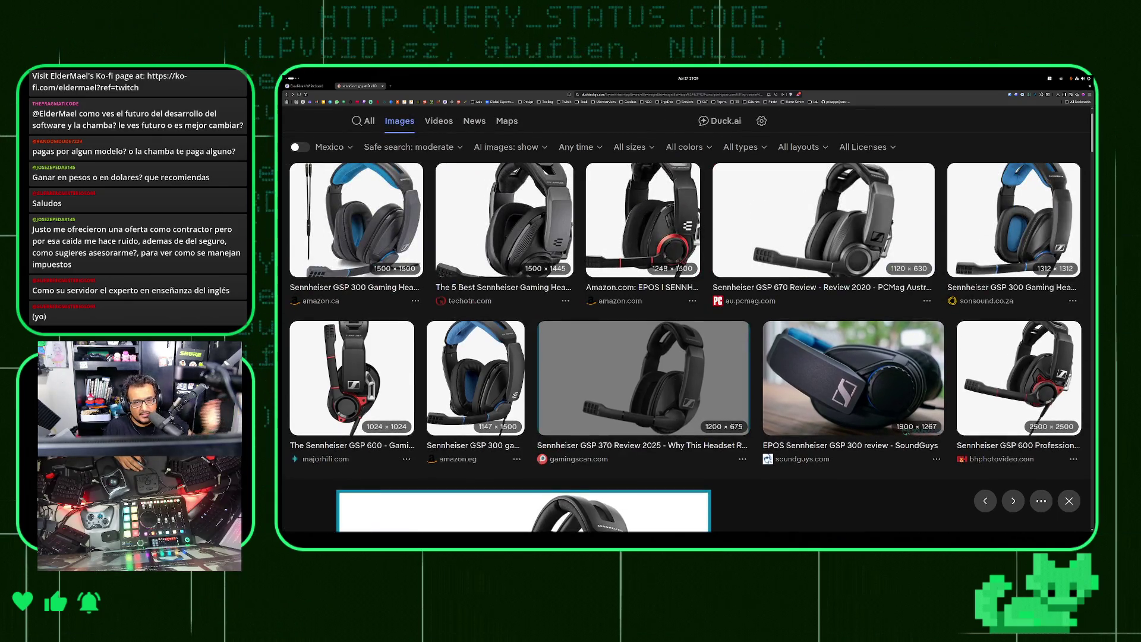
scroll(686, 297, up, 1)
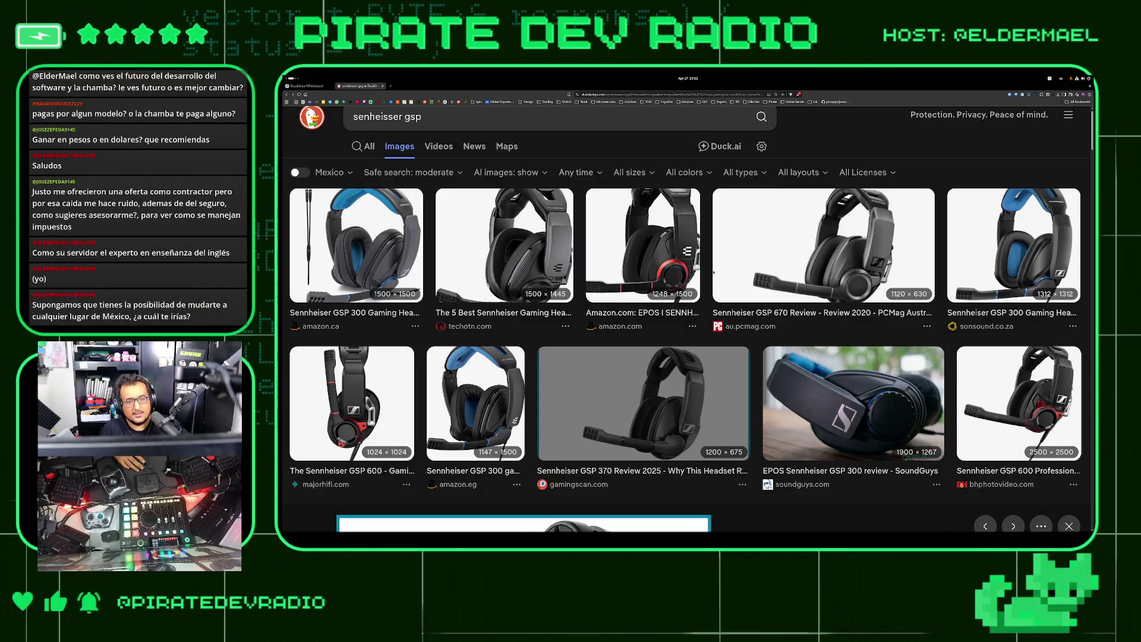
scroll(688, 309, up, 1)
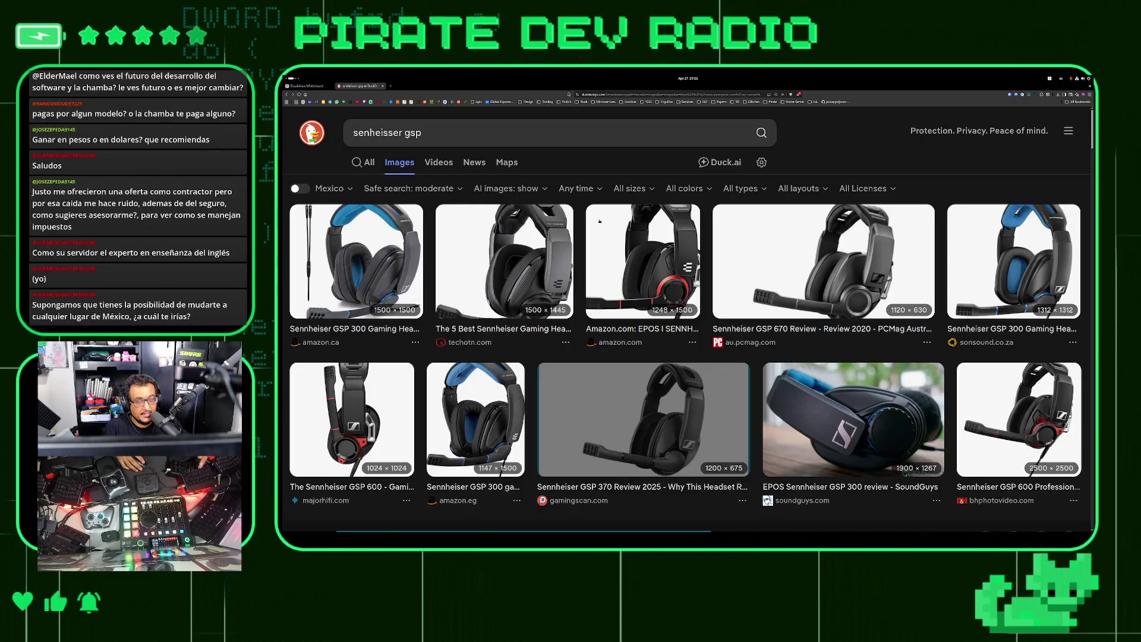
middle_click(373, 86)
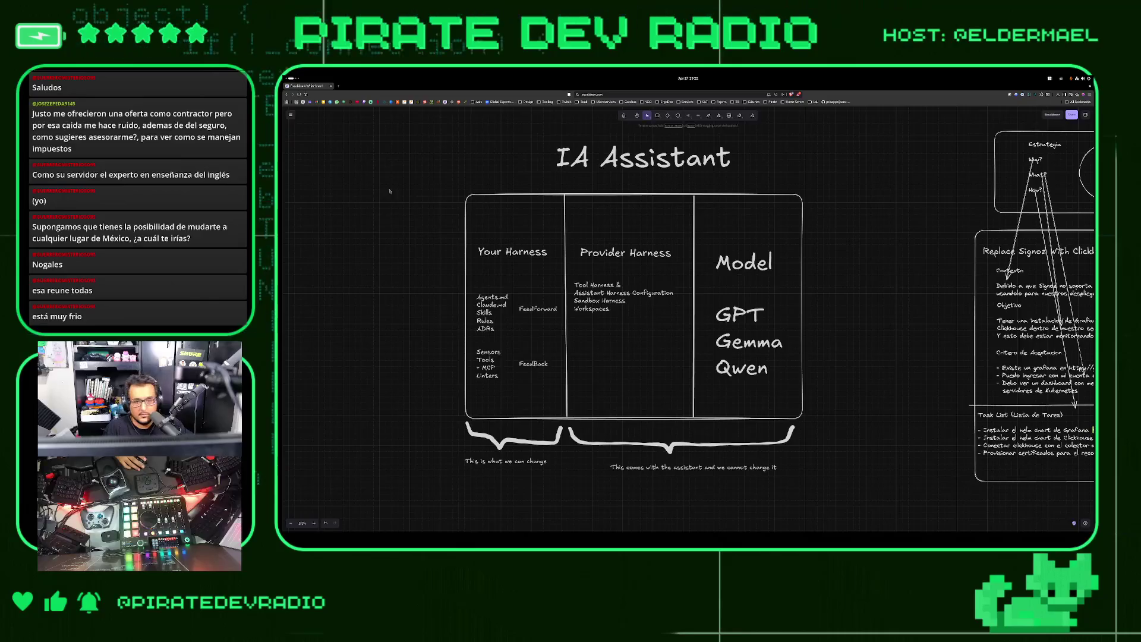
Shorten the second Provider Harness line to 'Assistant Configuration'
double_click(620, 285)
click(619, 285)
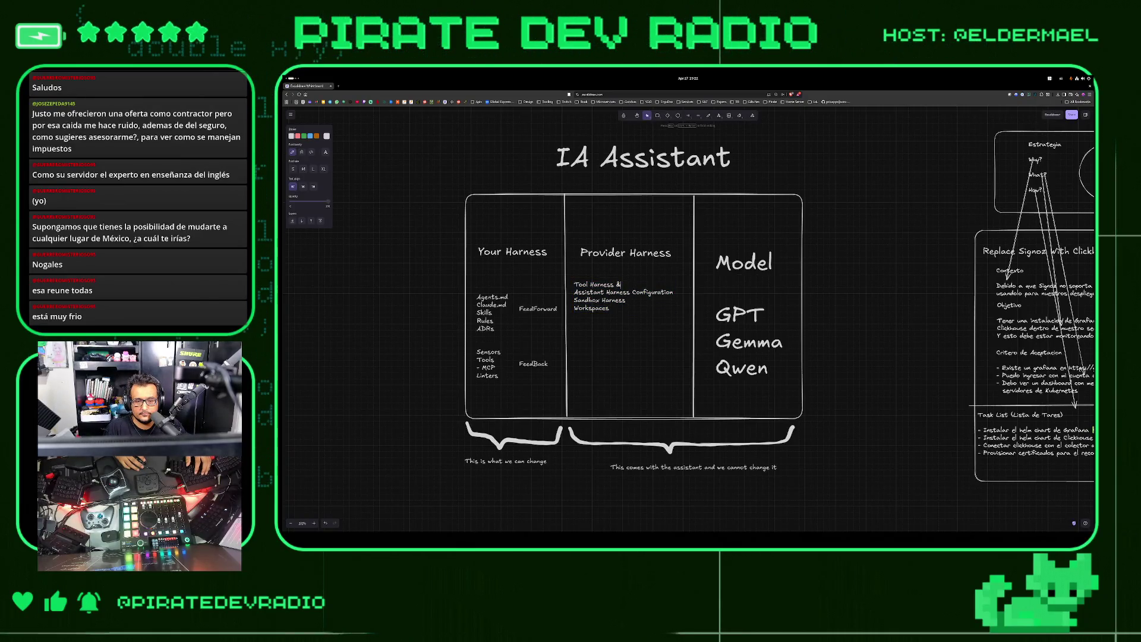
key(alt+Tab)
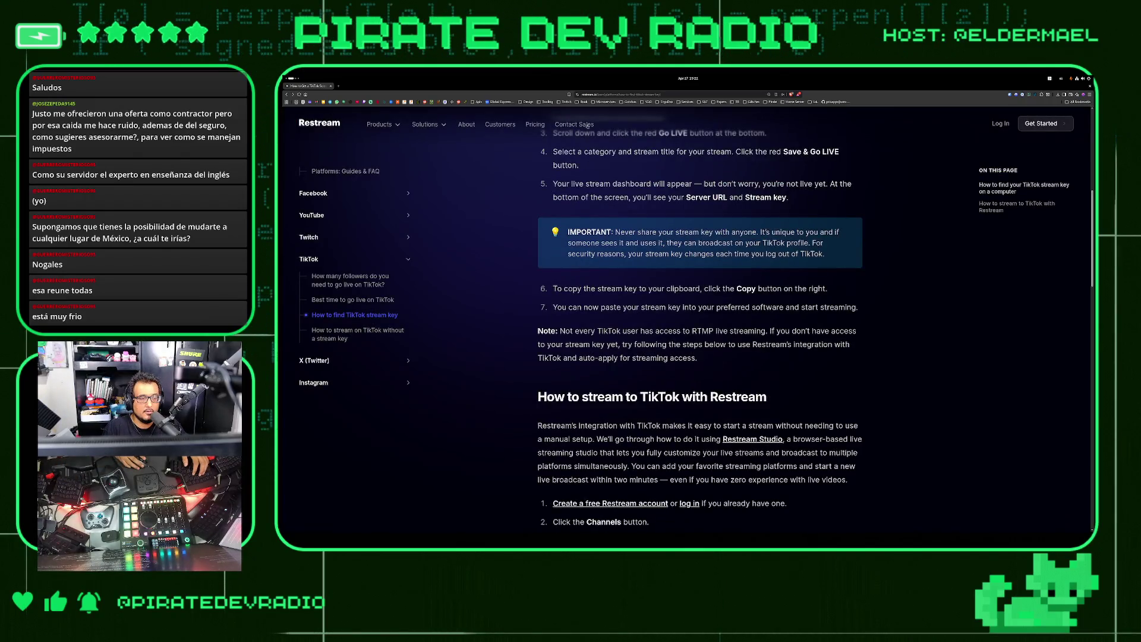
click(628, 103)
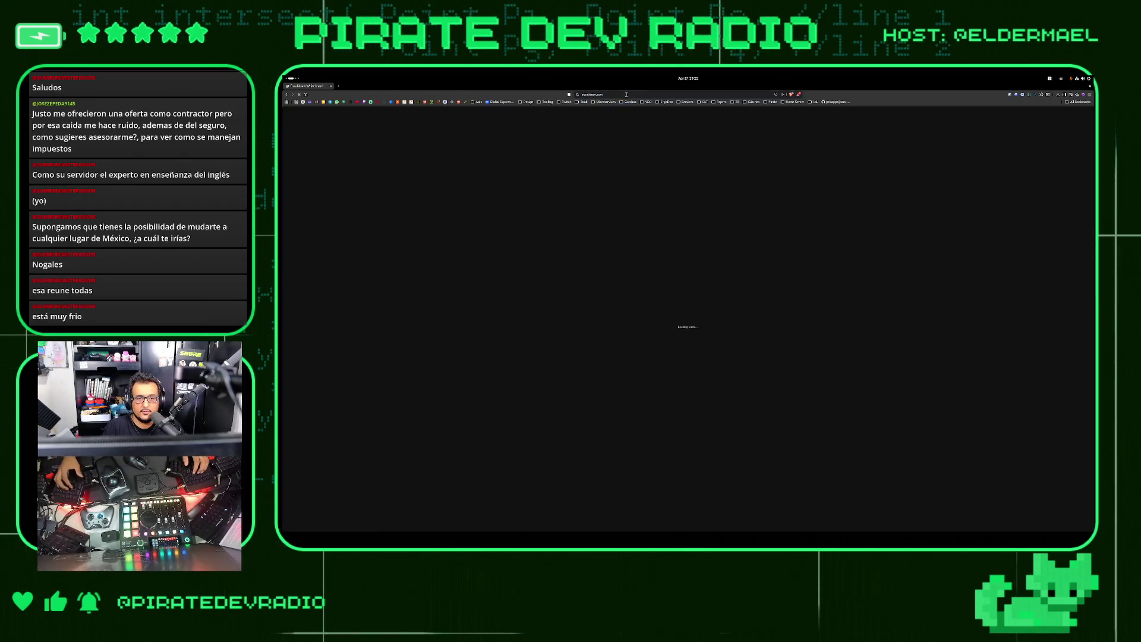
double_click(623, 296)
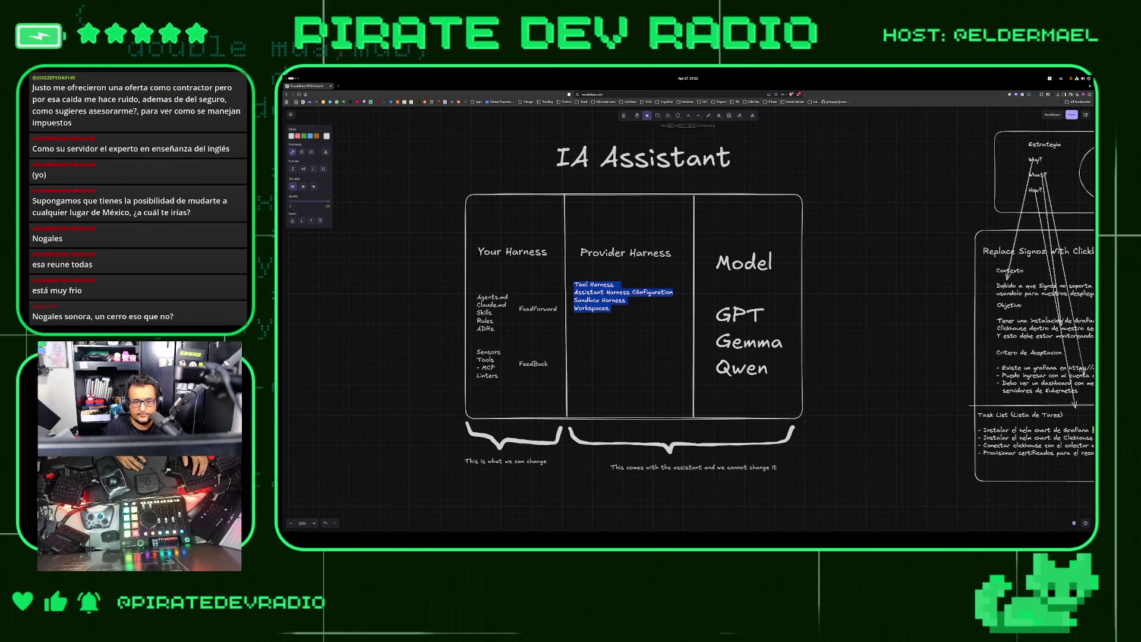
double_click(618, 292)
key(BackSpace)
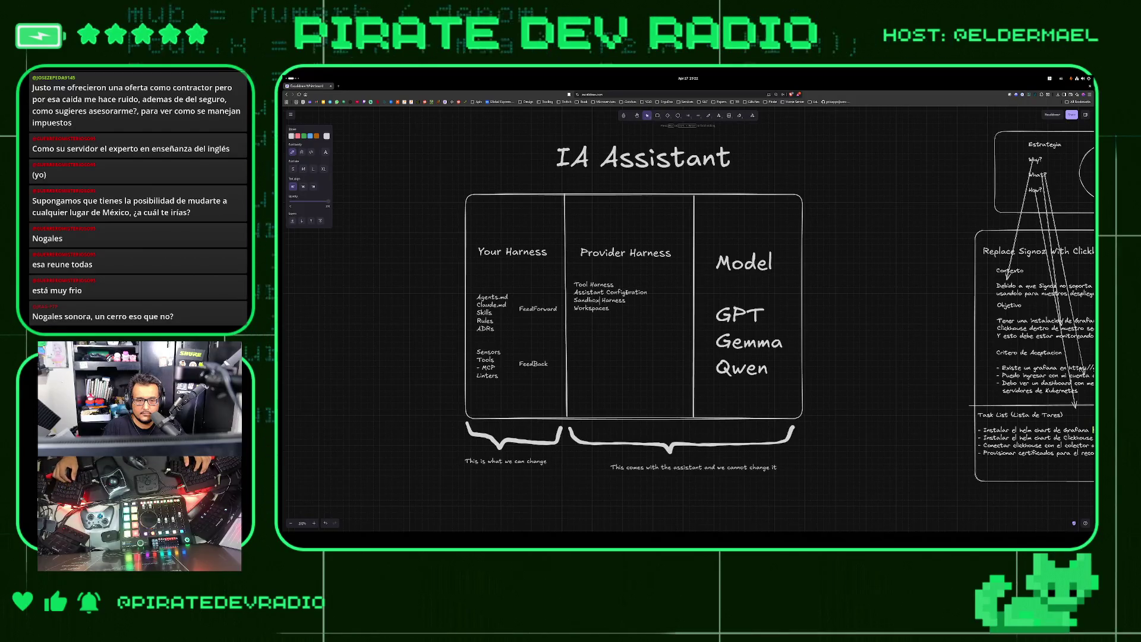
Add a 'Context Injection' line under Workspaces in the Provider Harness column
double_click(613, 300)
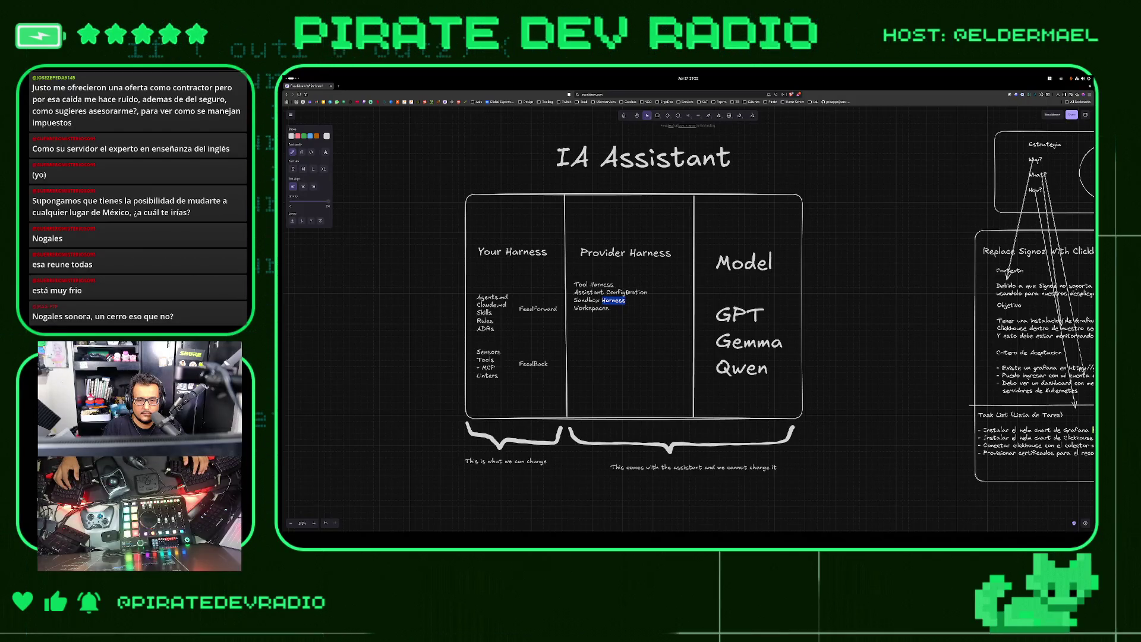
key(ctrl+a)
click(631, 319)
key(Return)
text(Context)
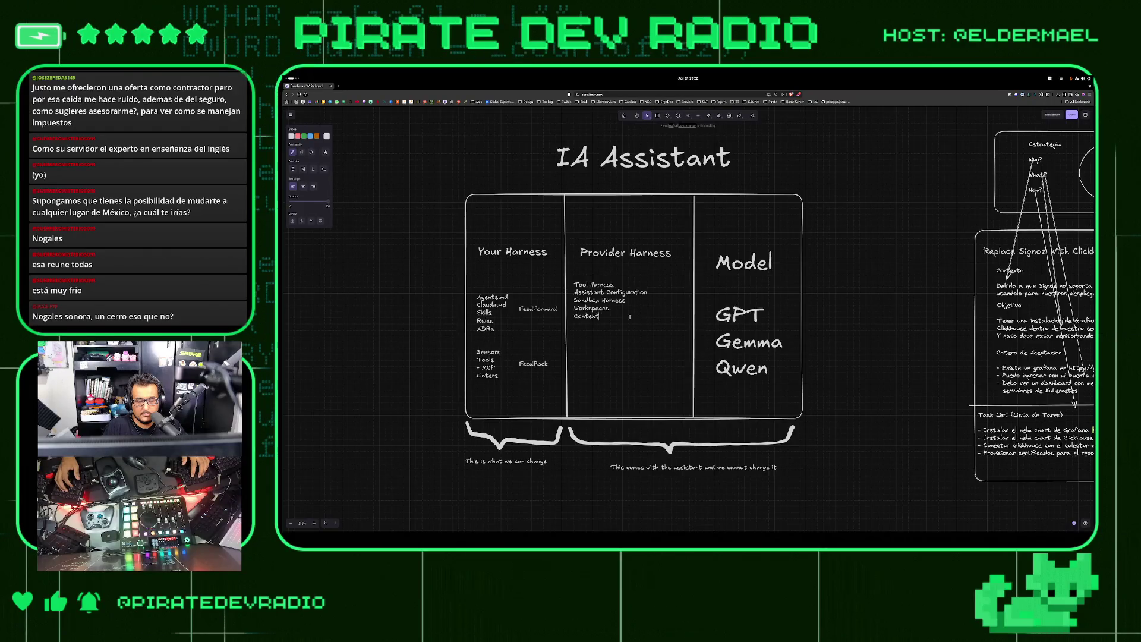
text( Inje)
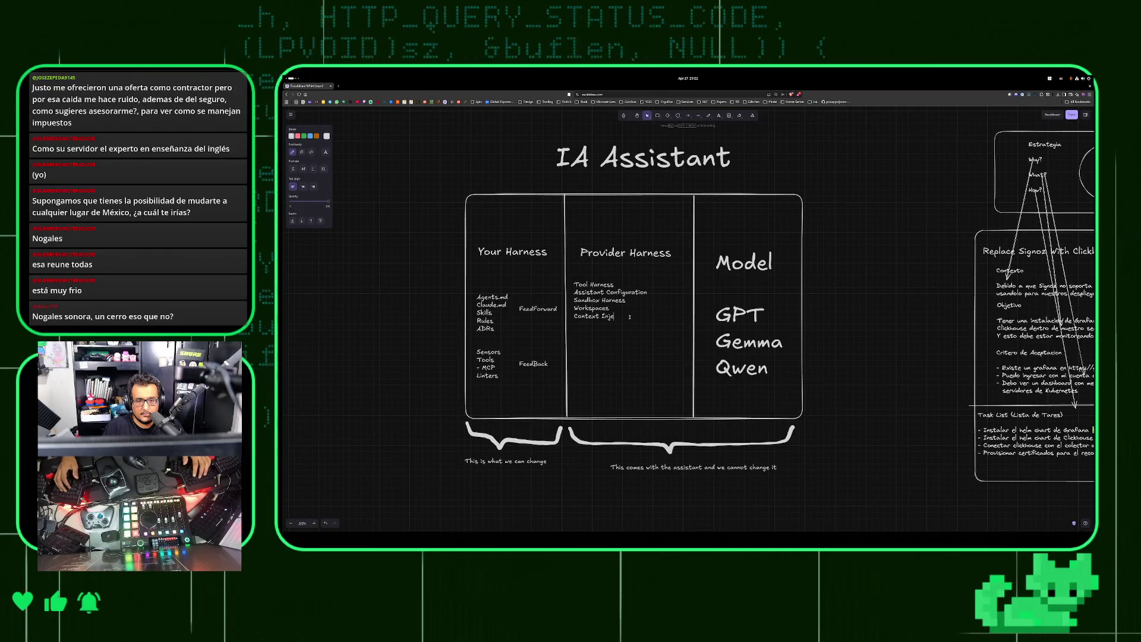
text(ction)
click(431, 309)
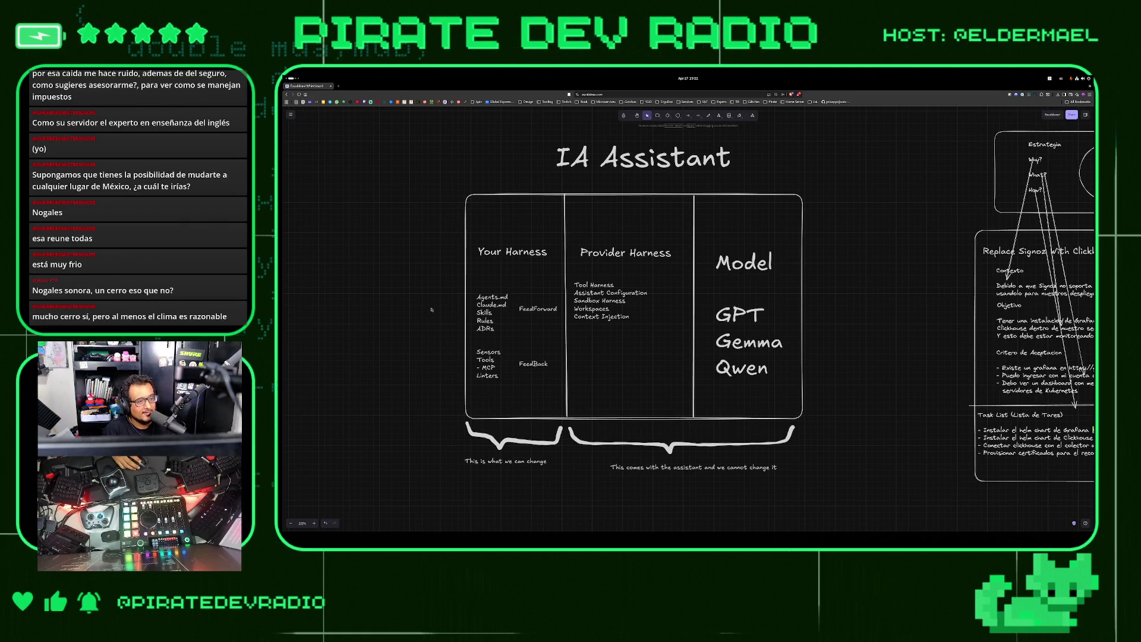
Nudge the IA Assistant title slightly lower, then check the title-and-diagram selection and clear it
drag(594, 158, 594, 164)
click(437, 161)
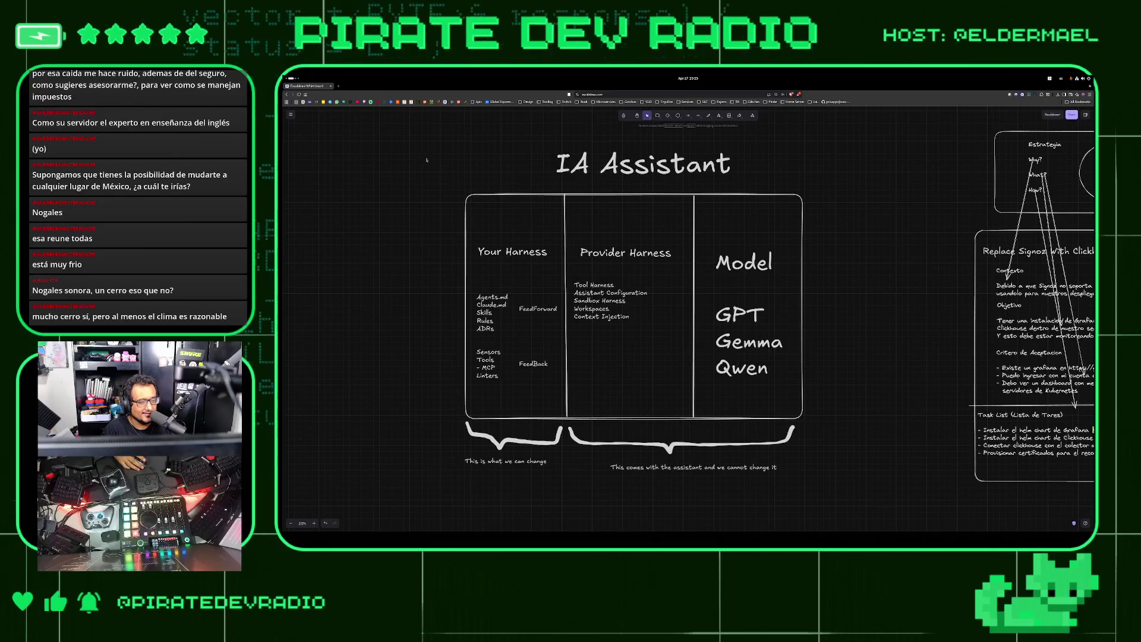
mouse_move(443, 151)
mouse_down()
mouse_move(787, 358)
mouse_move(817, 519)
mouse_up()
click(556, 254)
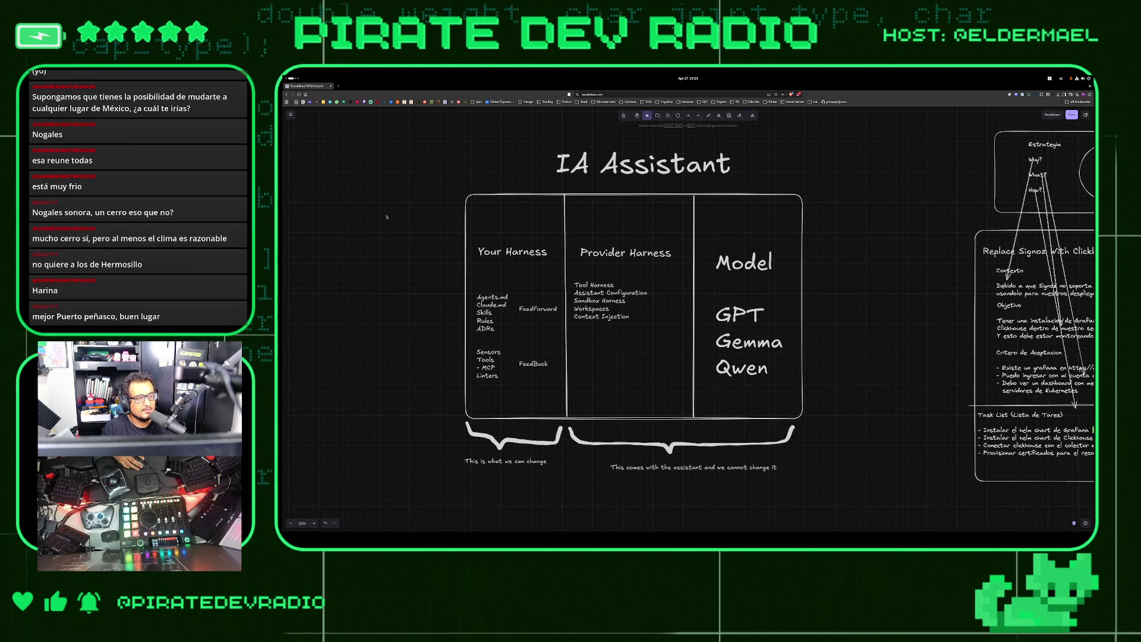
Select every element of the diagram, clear the selection, and leave the whiteboard window
mouse_move(382, 132)
mouse_down()
mouse_move(596, 166)
mouse_move(833, 492)
mouse_up()
click(848, 510)
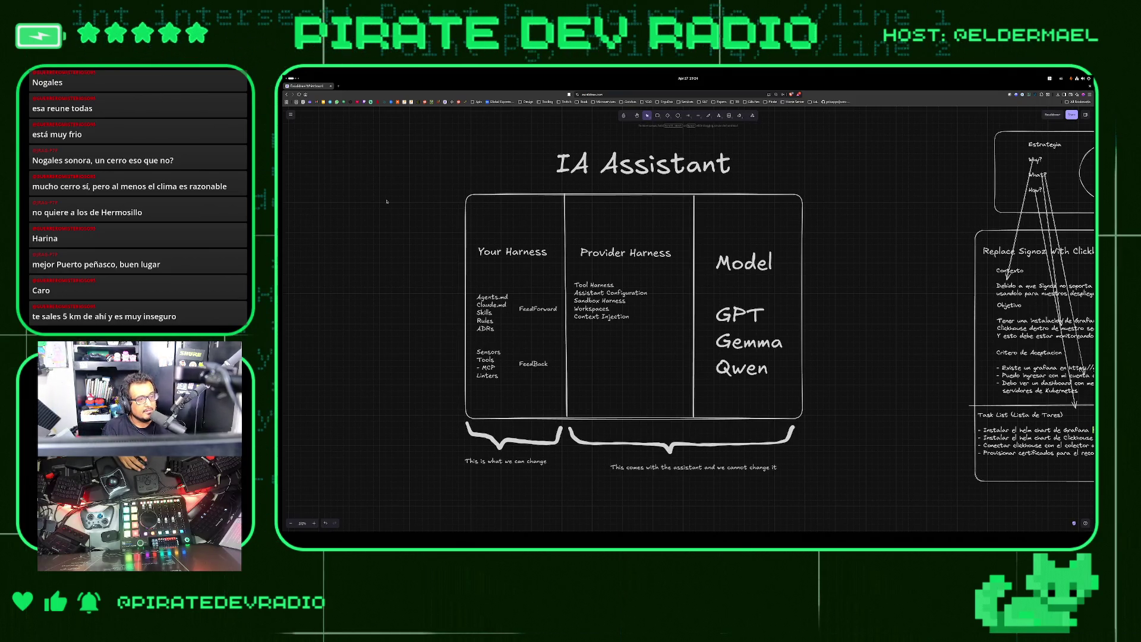
key(super+Right)
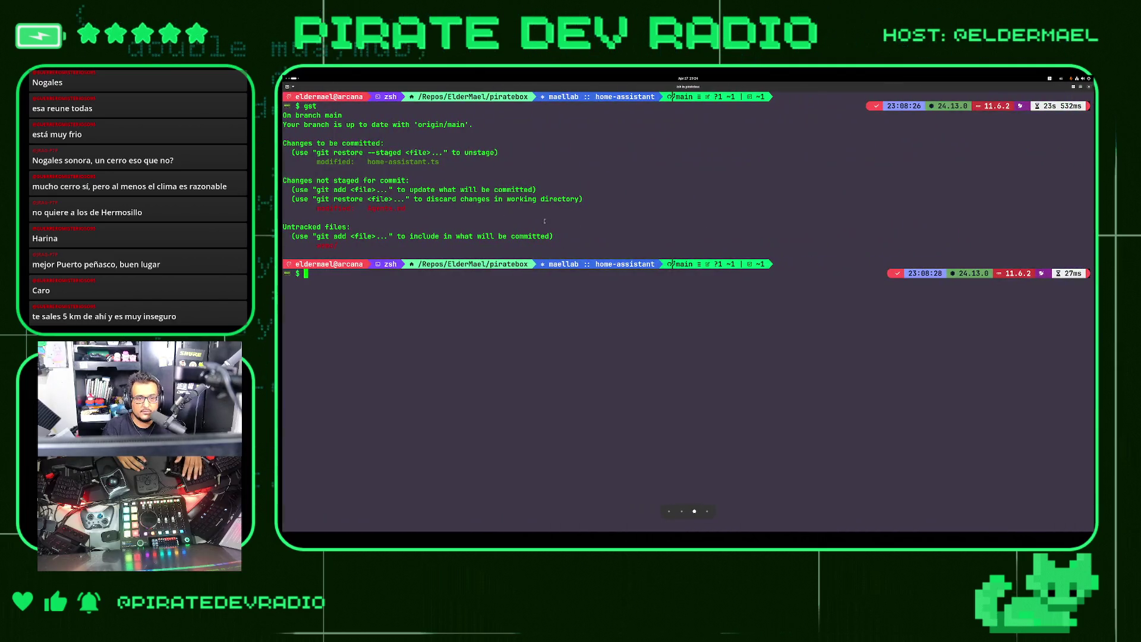
Back in Obsidian, search the vault for 'counter offer', check the zoom, then clear the query
key(super+Right)
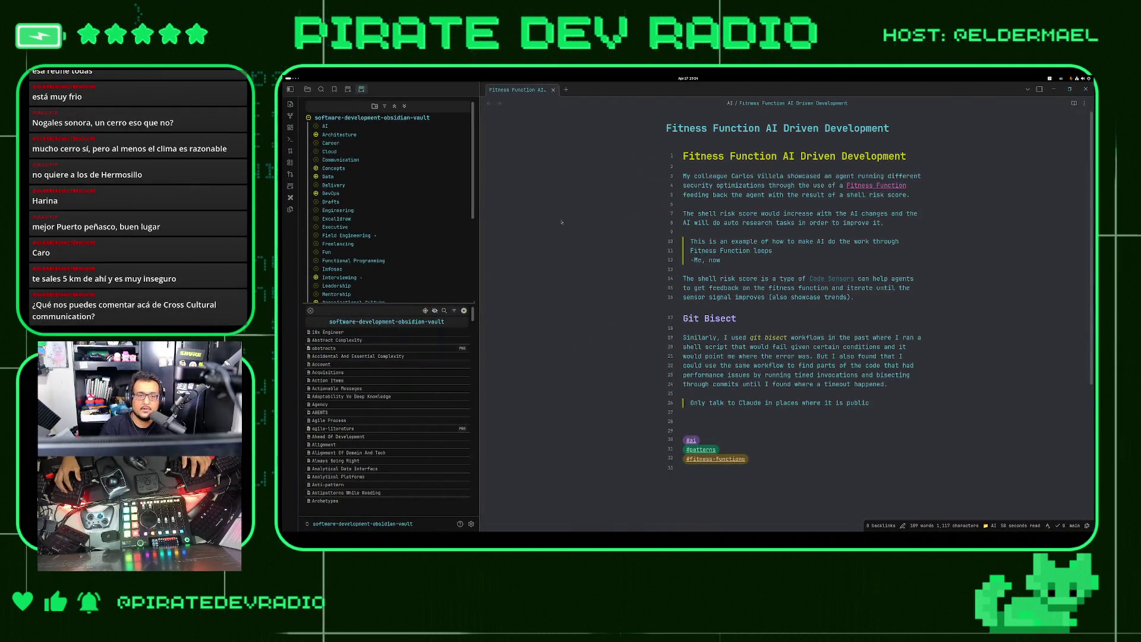
key(ctrl+shift+f)
text(counter offe)
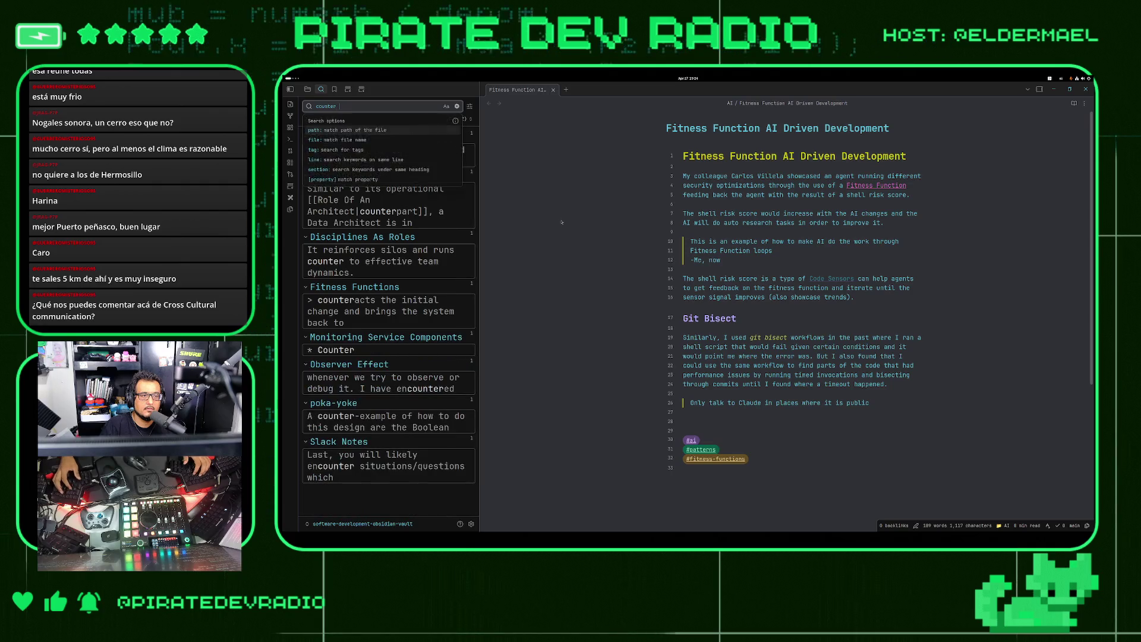
text(r)
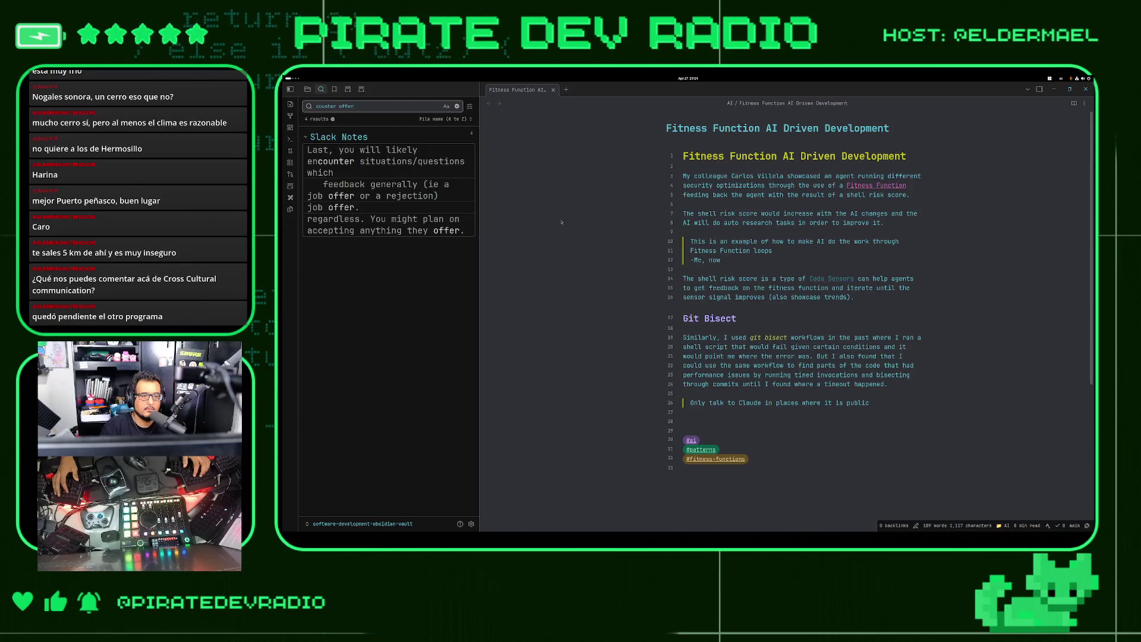
key(ctrl+minus)
key(ctrl+minus)
key(ctrl+minus)
key(BackSpace)
key(BackSpace)
key(BackSpace)
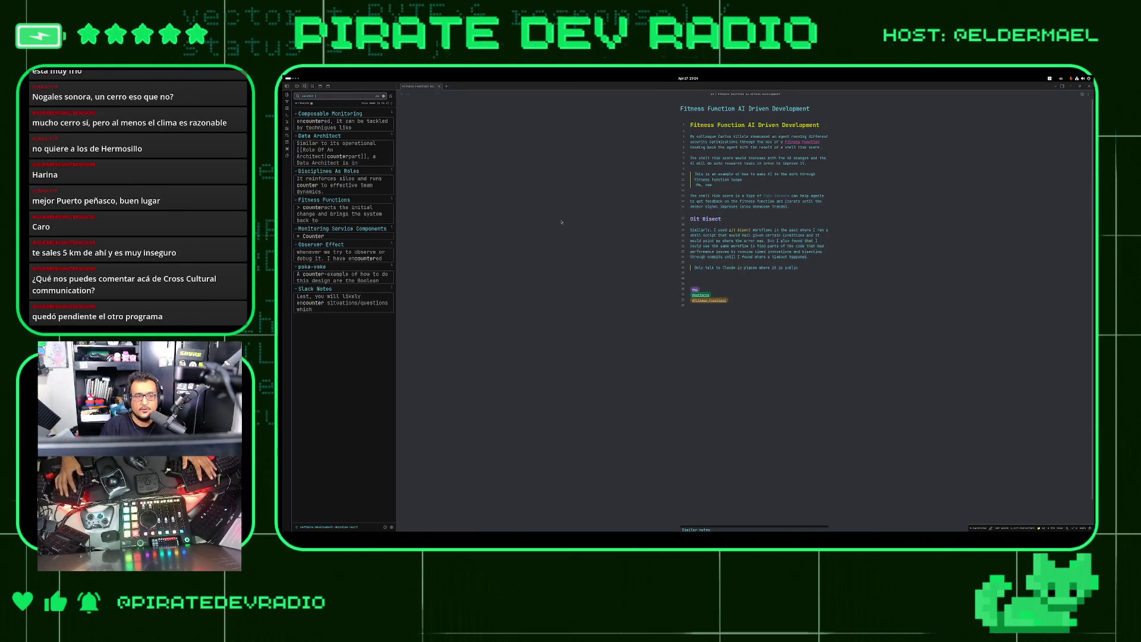
key(ctrl+equal)
key(ctrl+equal)
key(ctrl+equal)
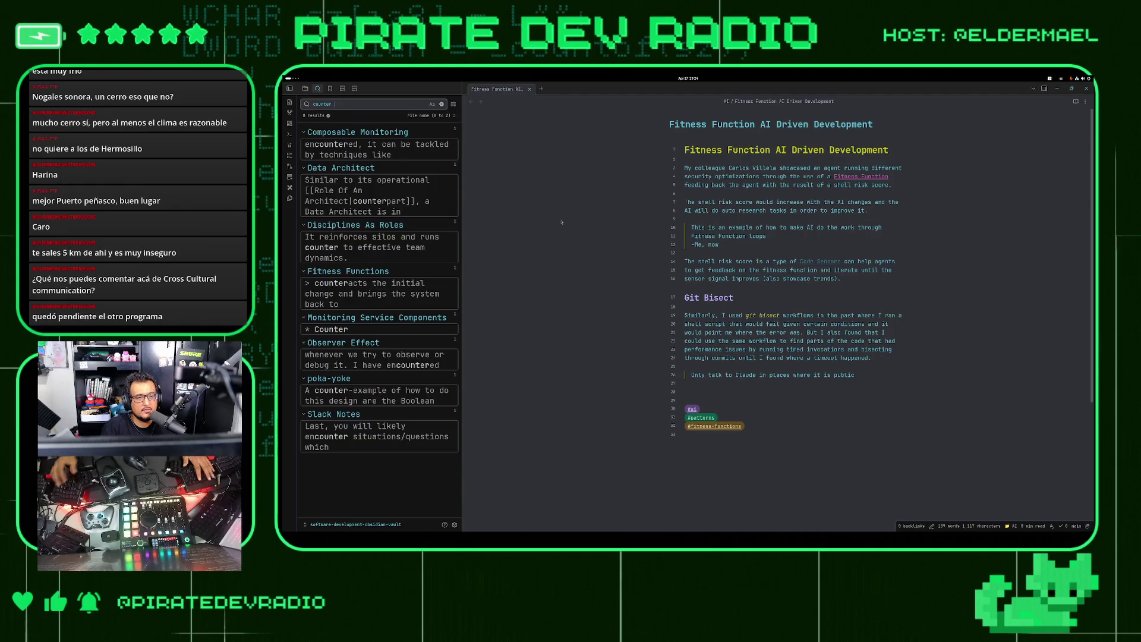
key(ctrl+a)
key(BackSpace)
Dismiss the quick switcher and search suggestions, then select the word 'would' on line 7
key(ctrl+o)
key(Escape)
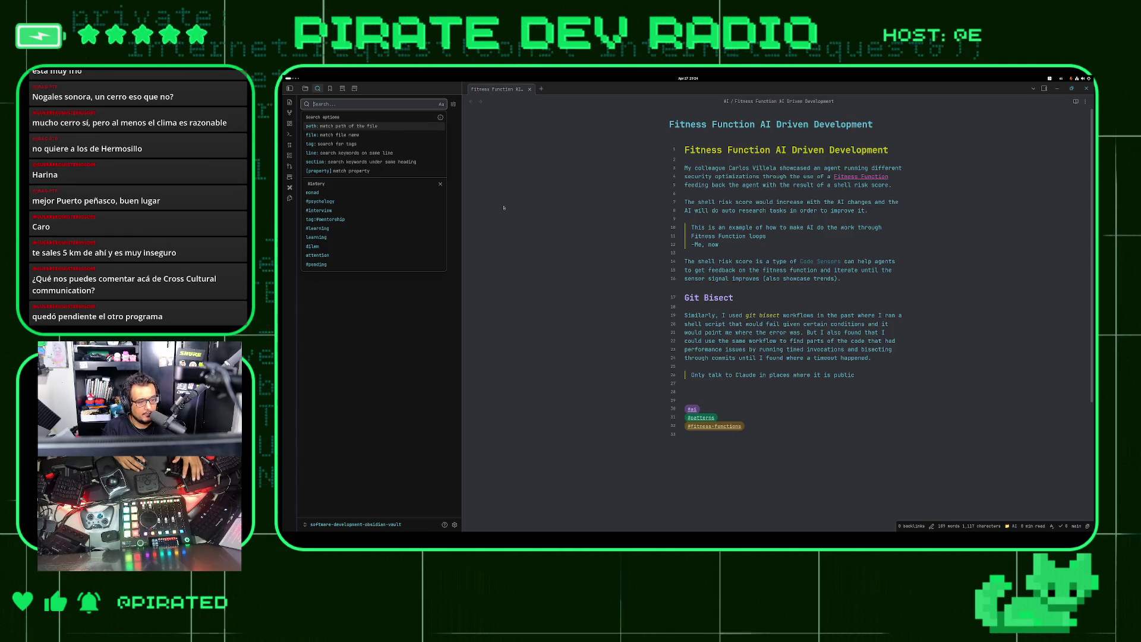
key(Escape)
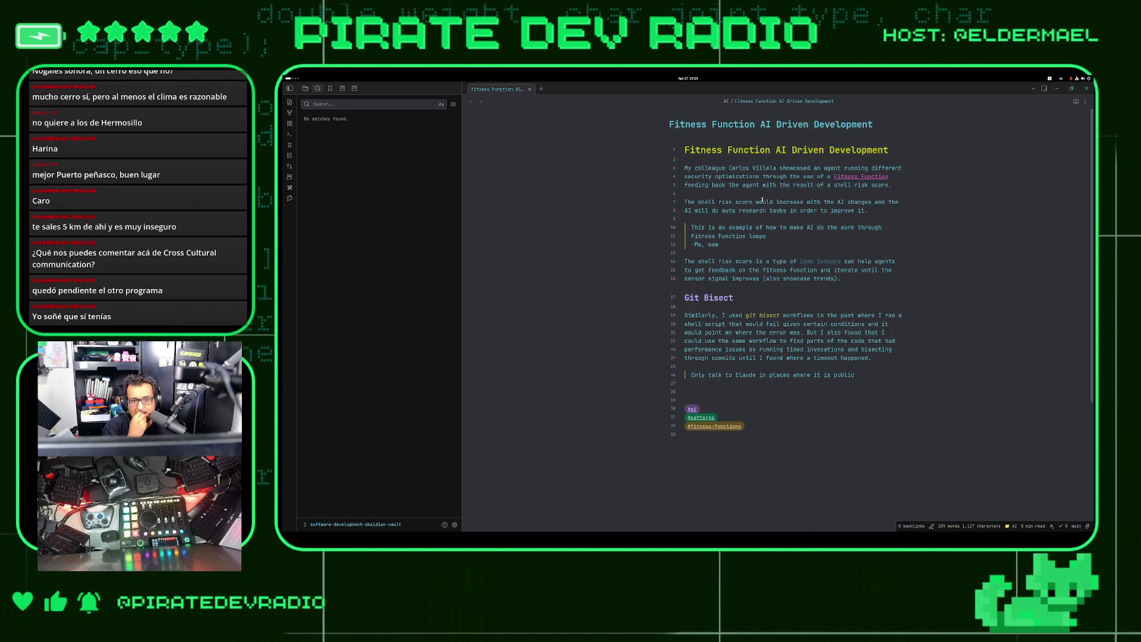
double_click(762, 202)
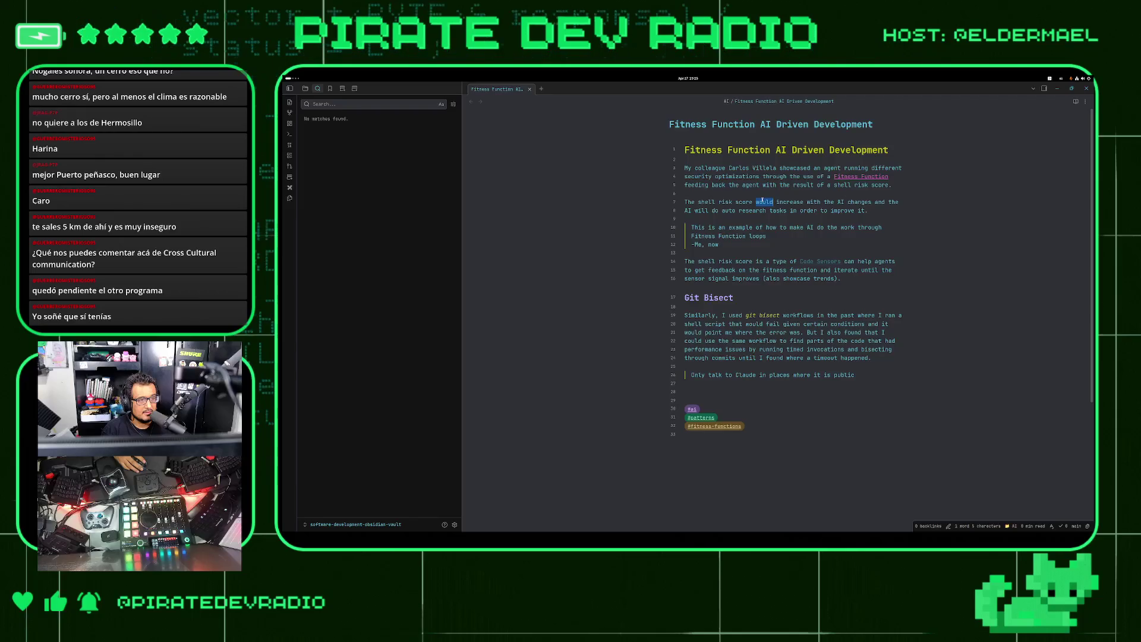
click(748, 202)
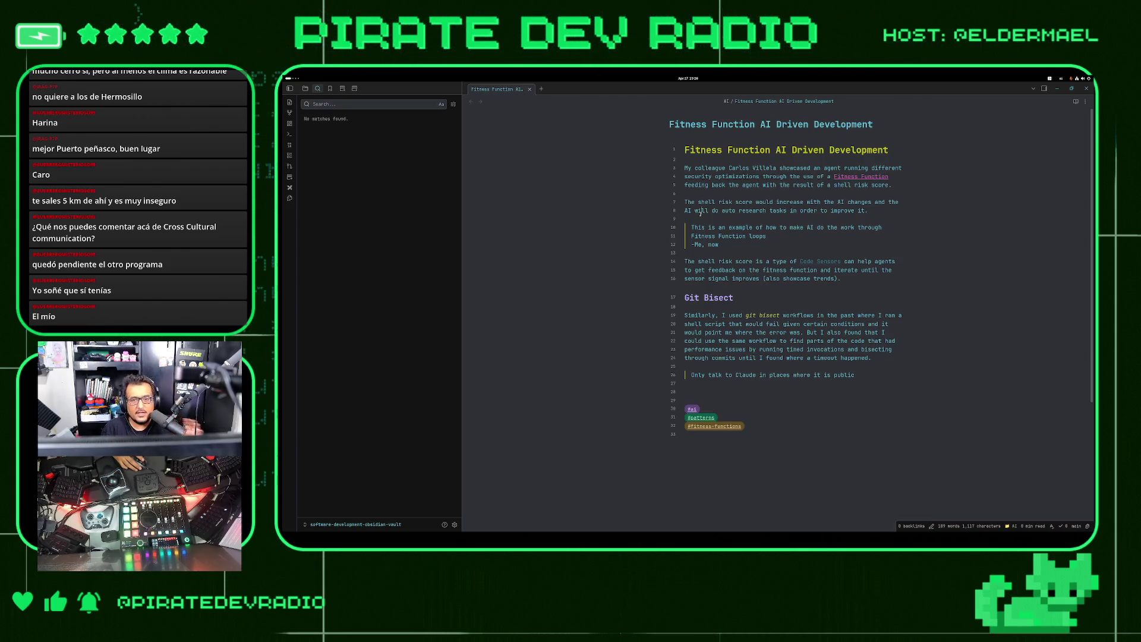
Open a new tab with the quick switcher, then dismiss it and close the empty tab
key(ctrl+t)
key(ctrl+o)
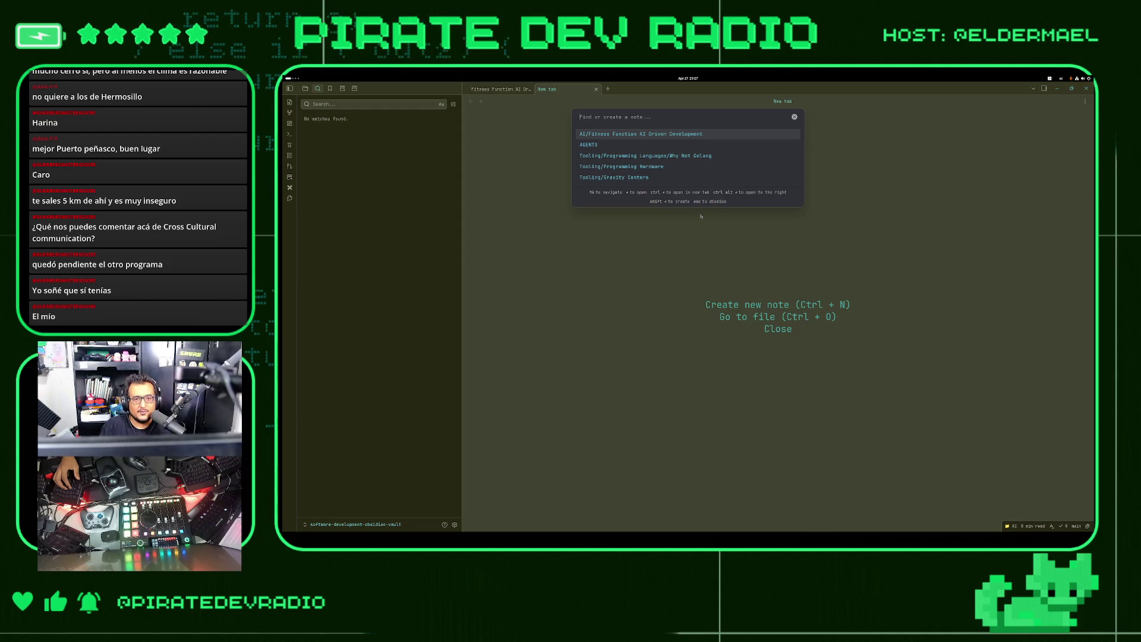
key(Escape)
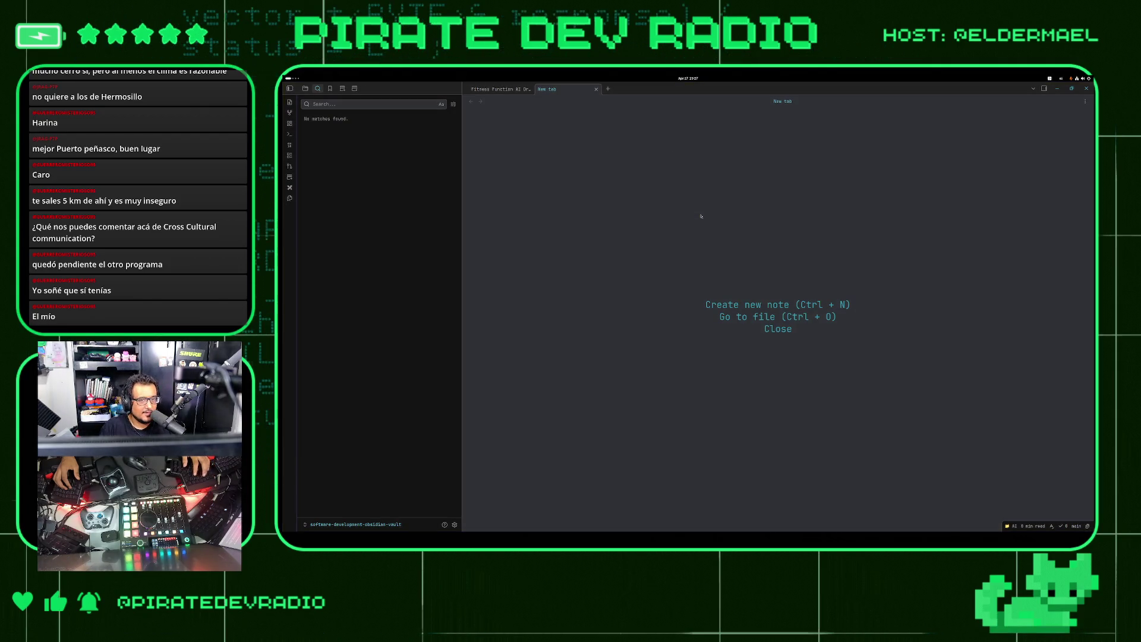
key(ctrl+w)
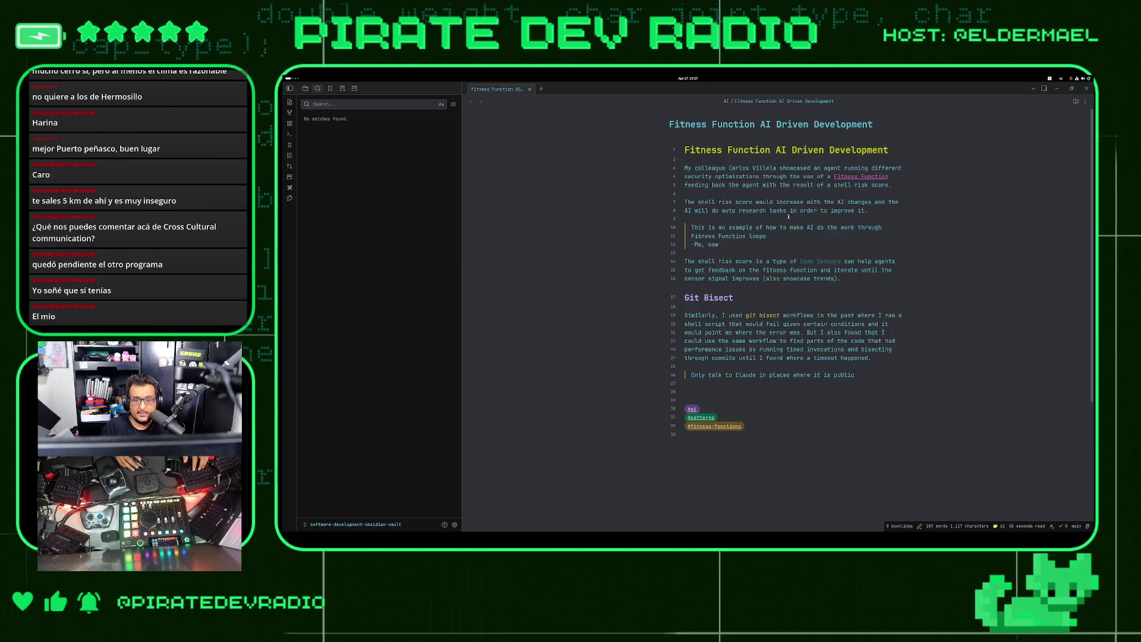
Search the vault for 'carlos' and step down to the Fitness Function mention of Carlos Villela
key(ctrl+shift+f)
text(c)
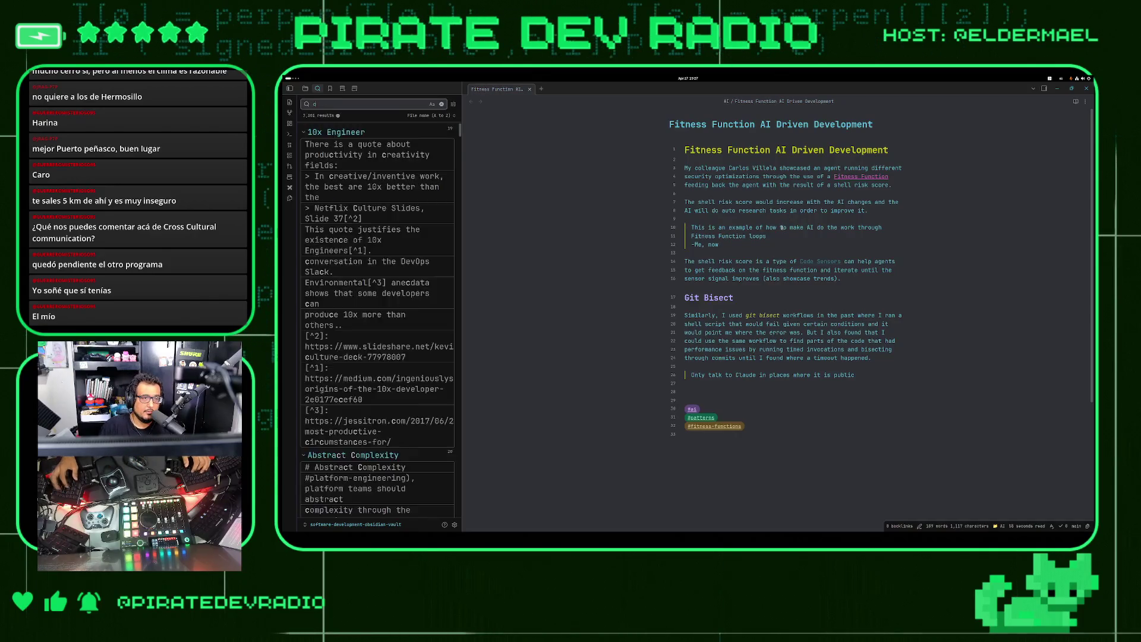
text(arlos)
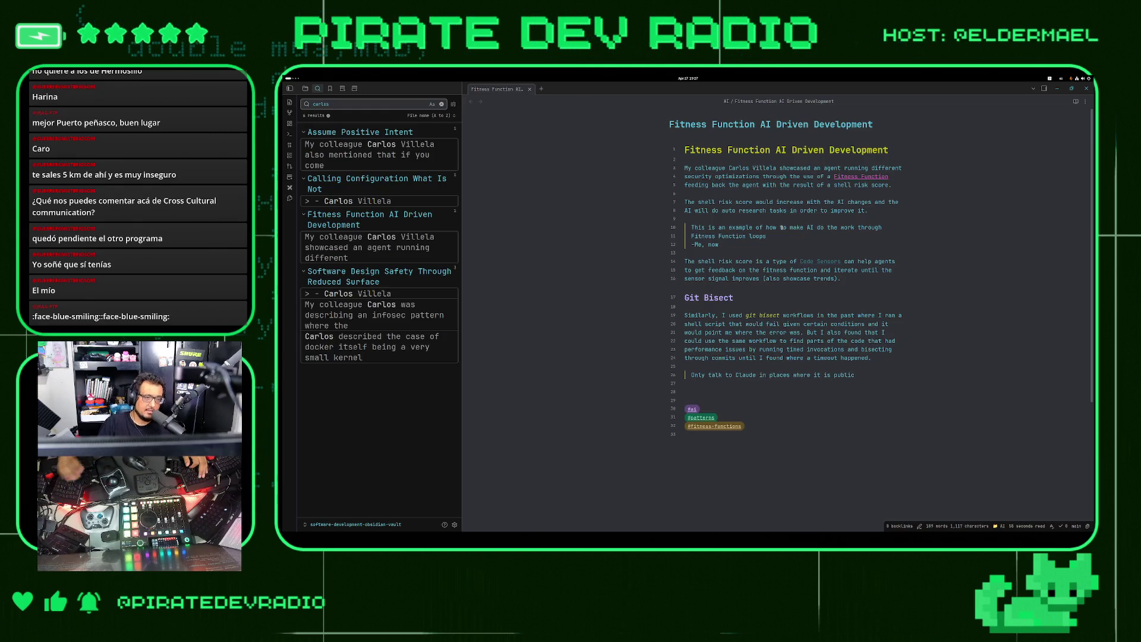
key(Down)
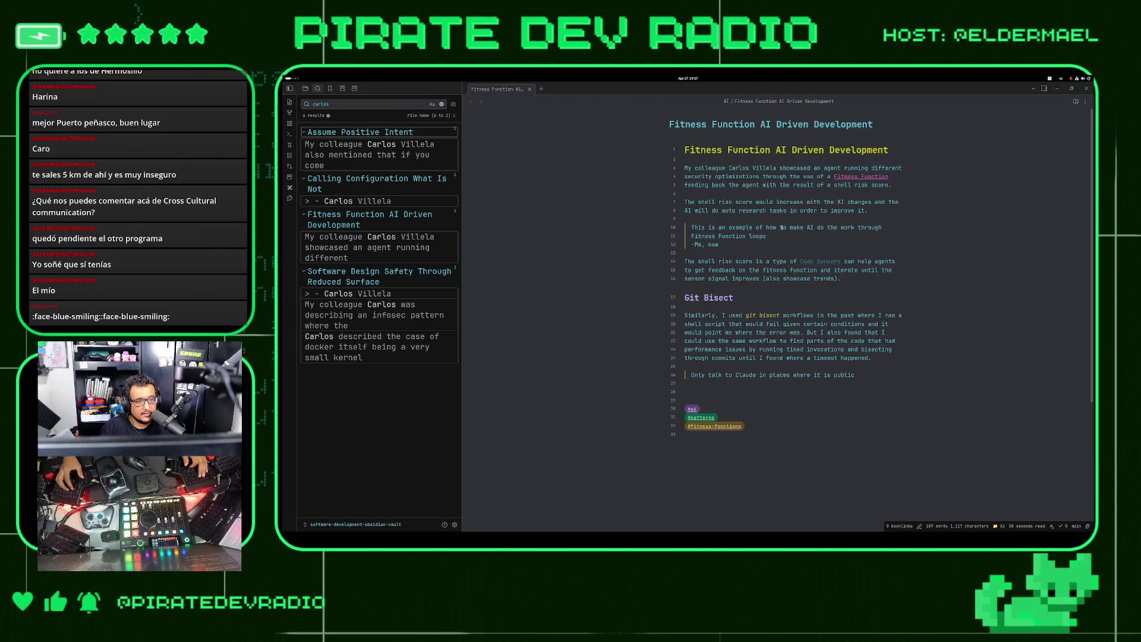
key(Down)
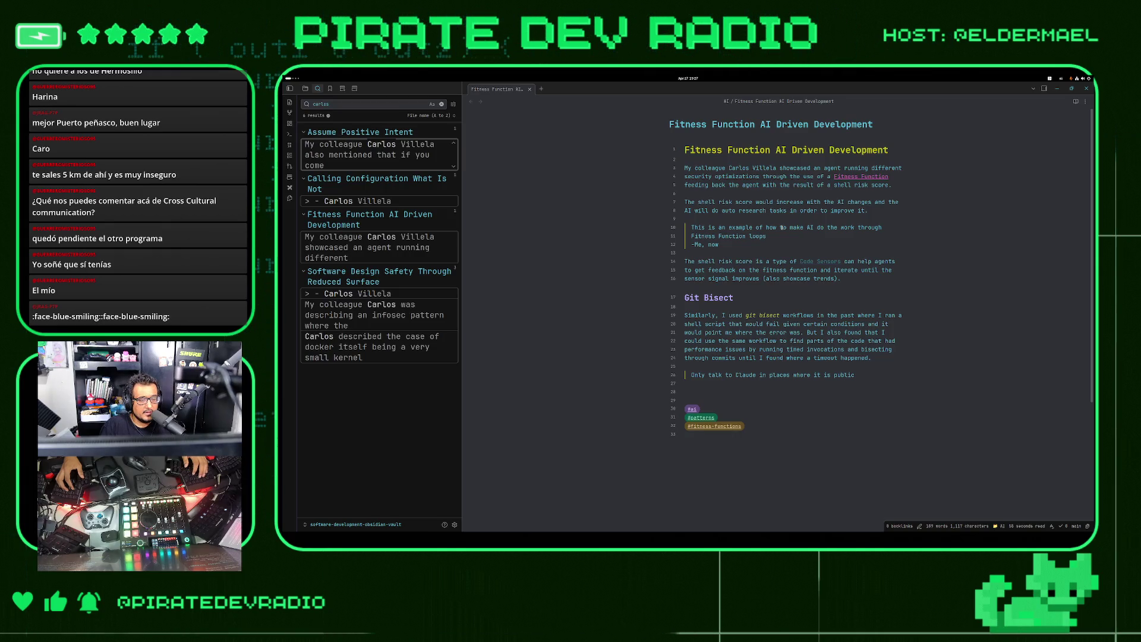
key(Down)
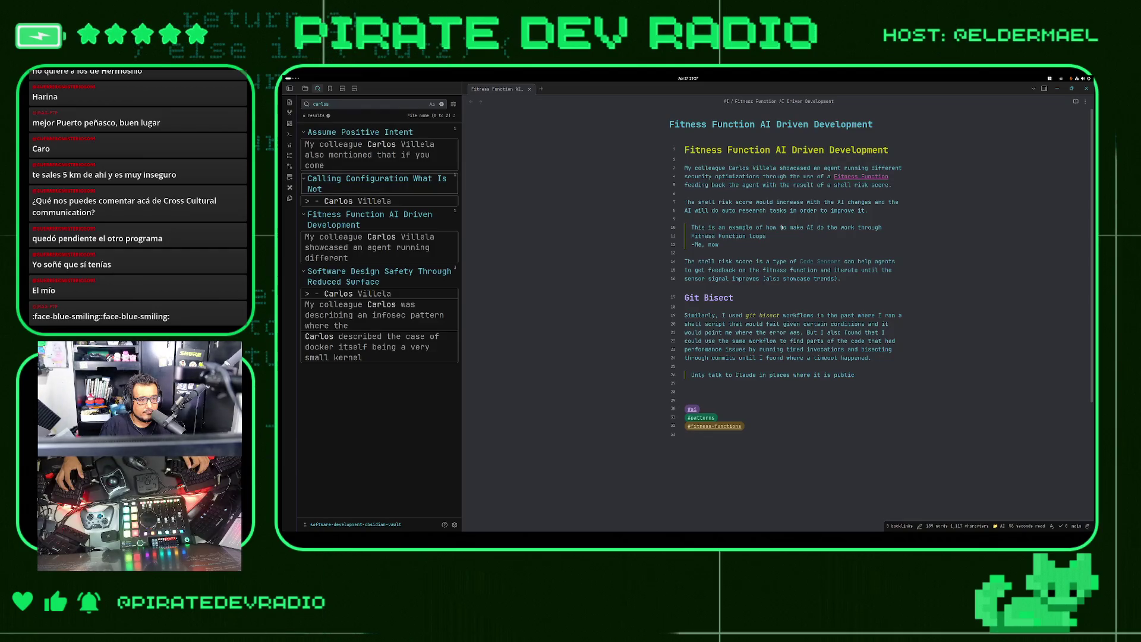
key(Down)
key(Down)
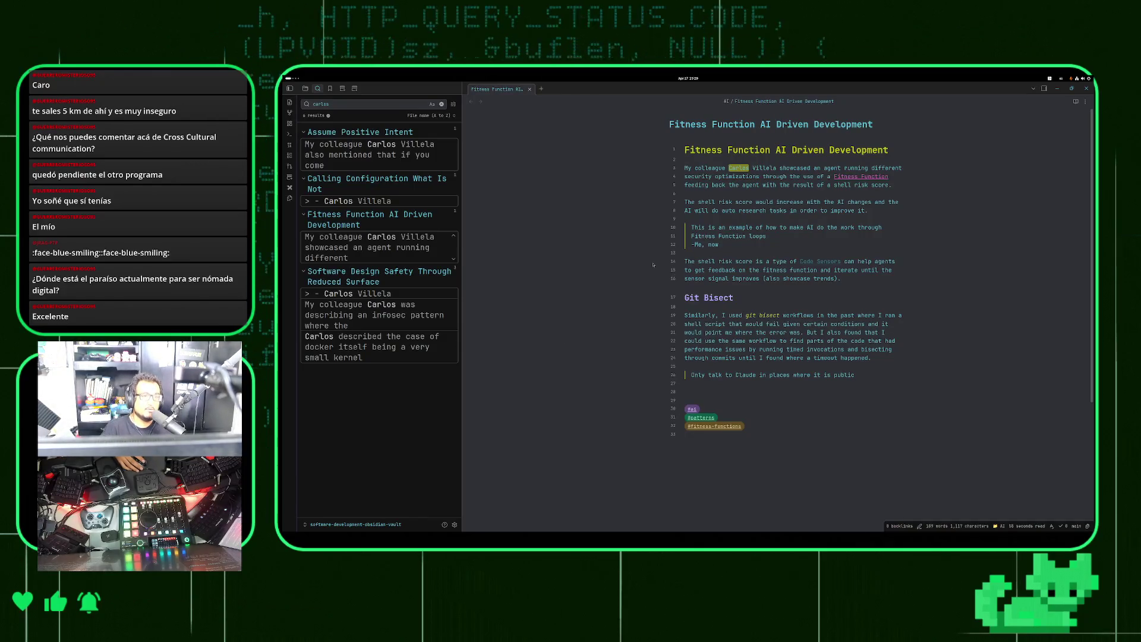
key(super)
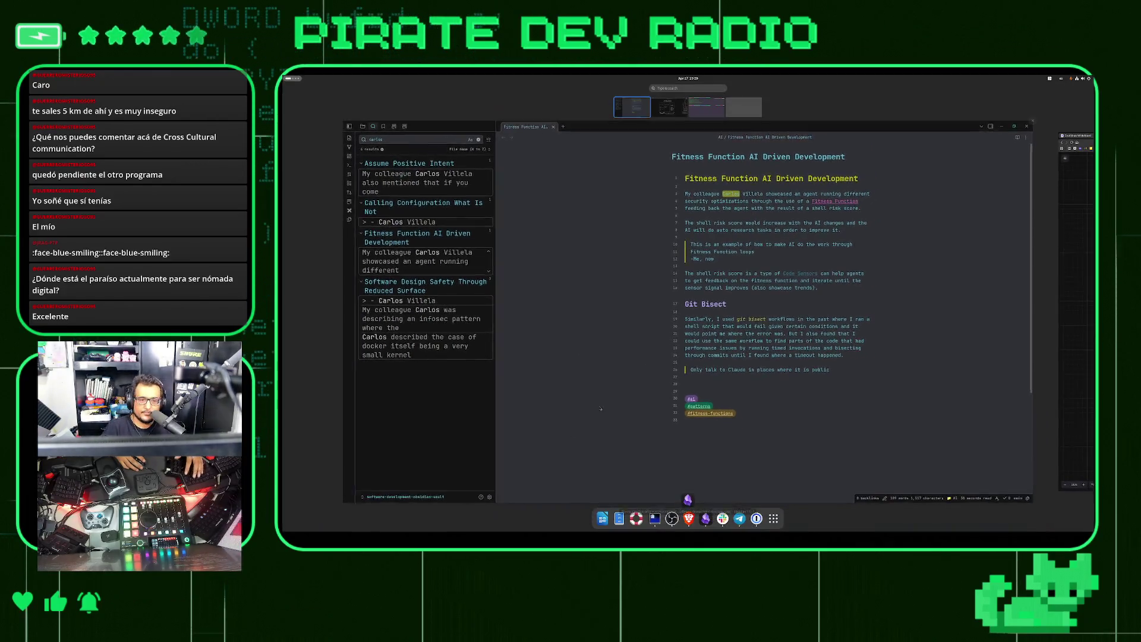
In the browser, search DuckDuckGo for 'ray dalio' in a new tab and show image results
click(689, 518)
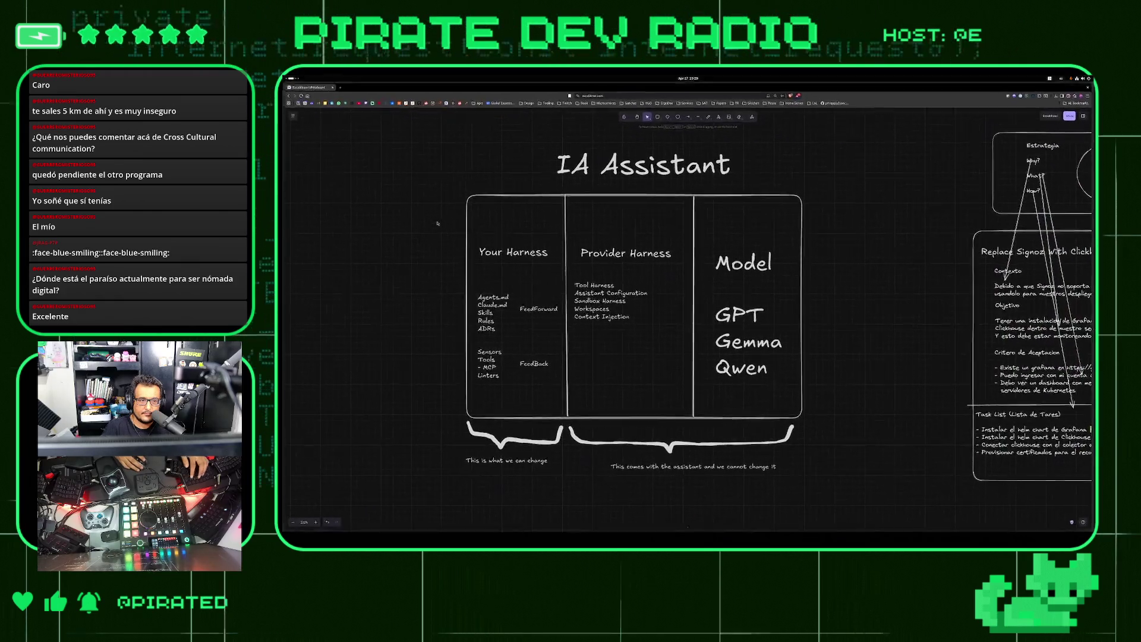
key(ctrl+t)
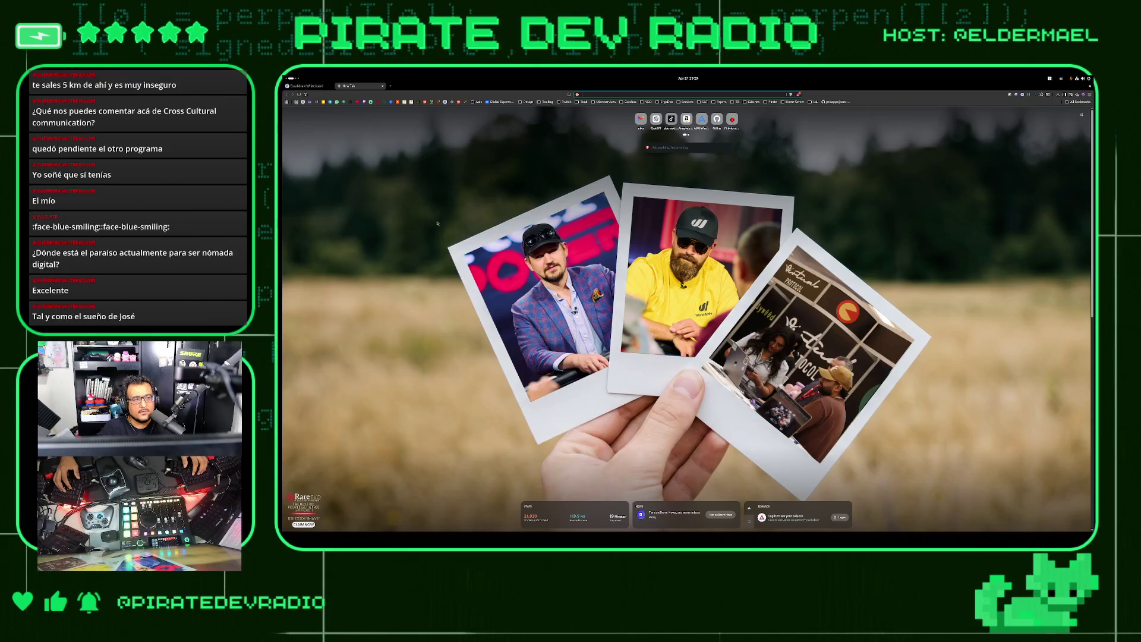
text(my)
text( dalio)
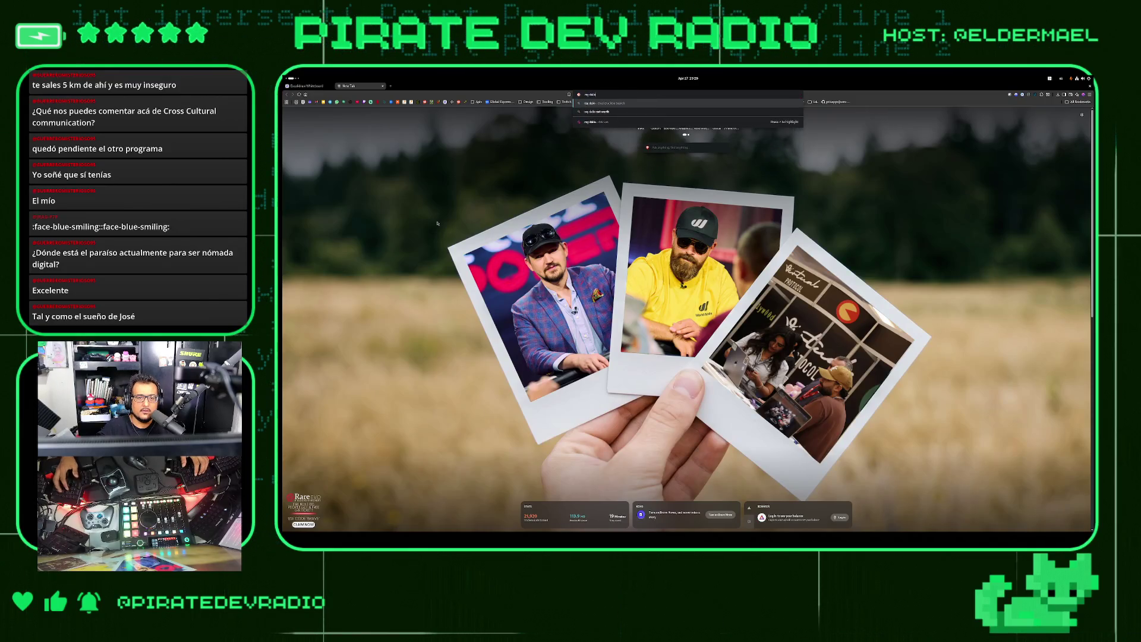
key(Return)
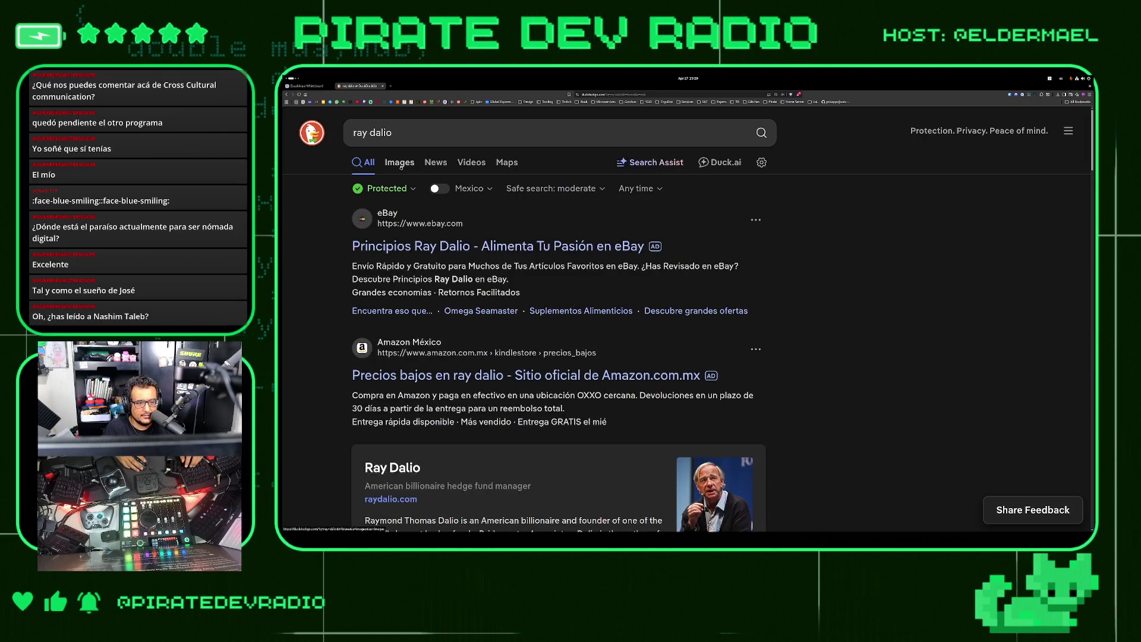
click(389, 163)
Refine the image search to 'ray dalio books' and preview the Ray Dalio Collection 3 Books Set
click(424, 141)
text(books)
key(Return)
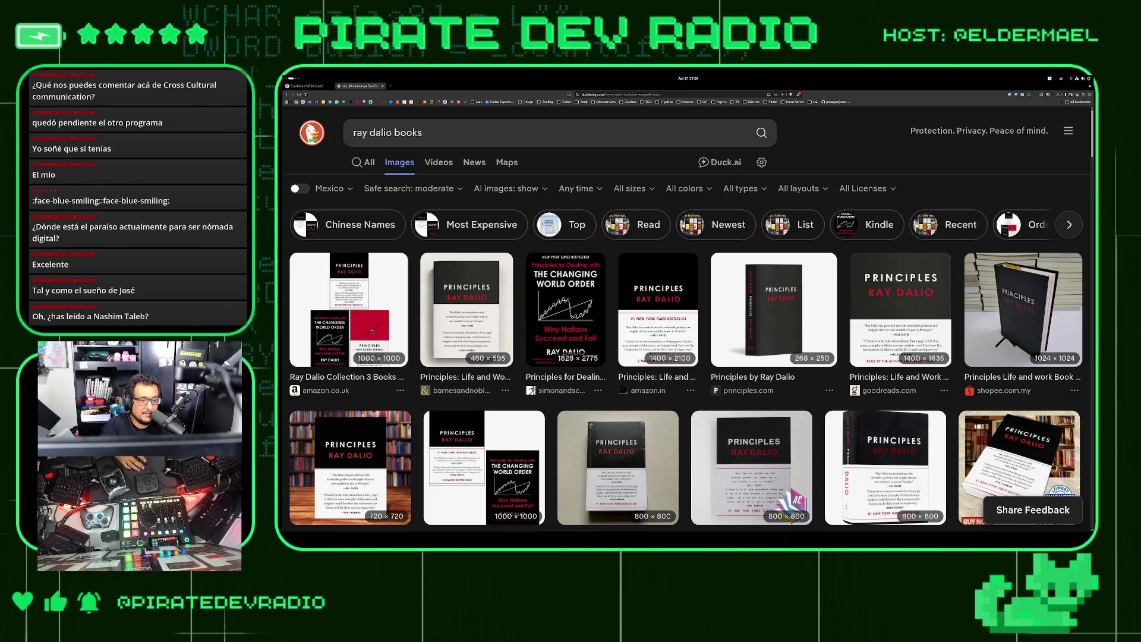
click(371, 331)
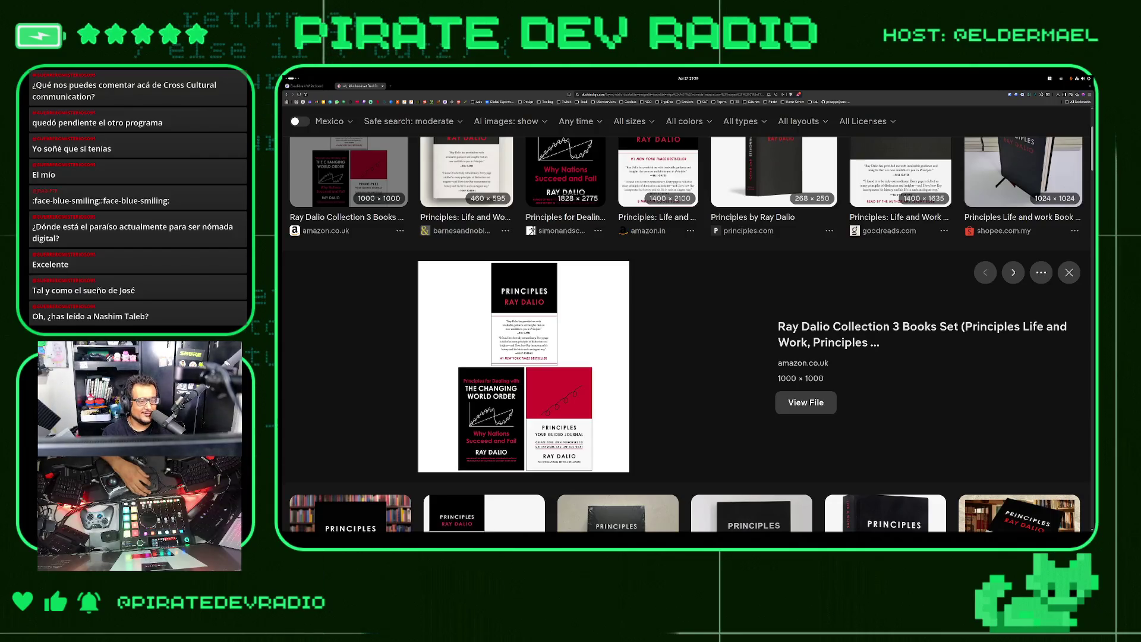
Back in Obsidian, open the Bureaucracy note in a new tab via the switcher ('bura'), then focus vault search
key(super)
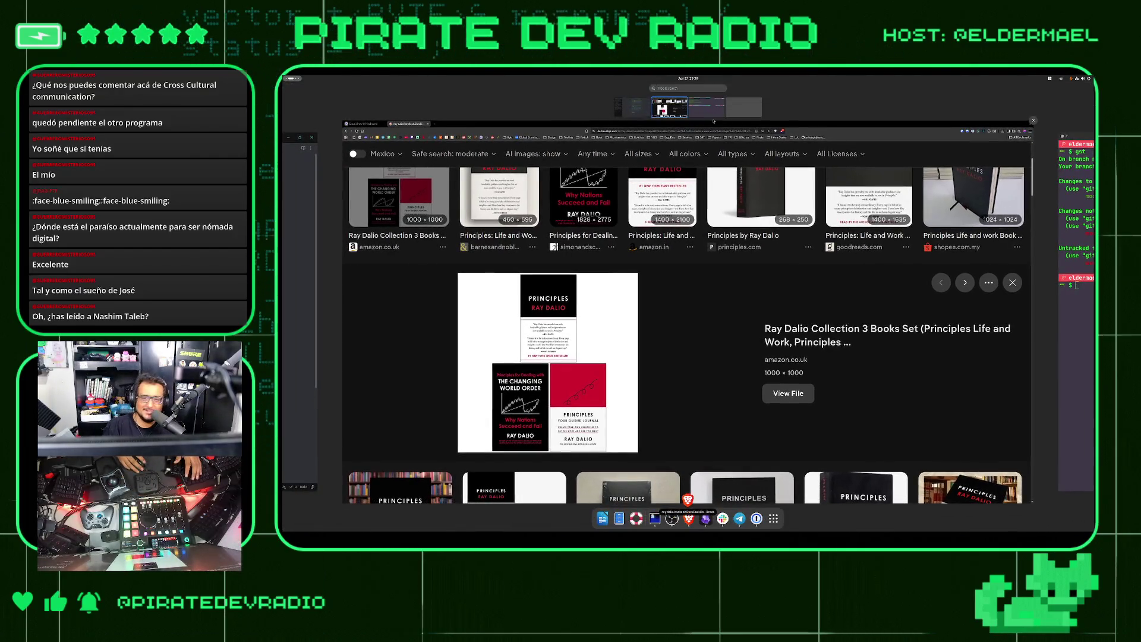
click(707, 110)
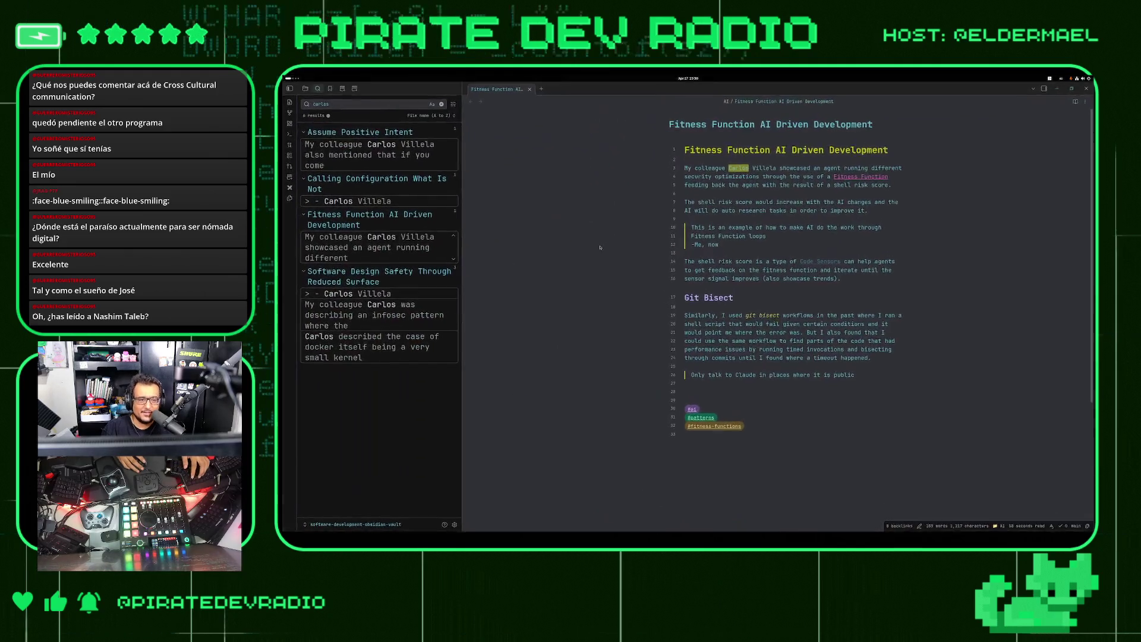
key(ctrl+t)
key(ctrl+o)
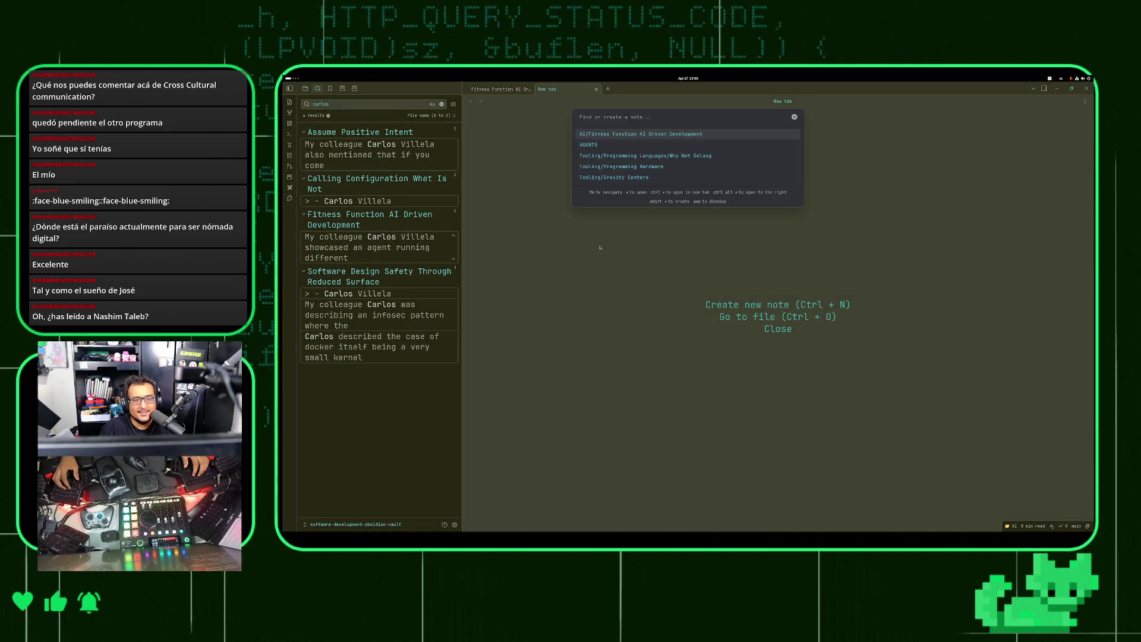
text(bura)
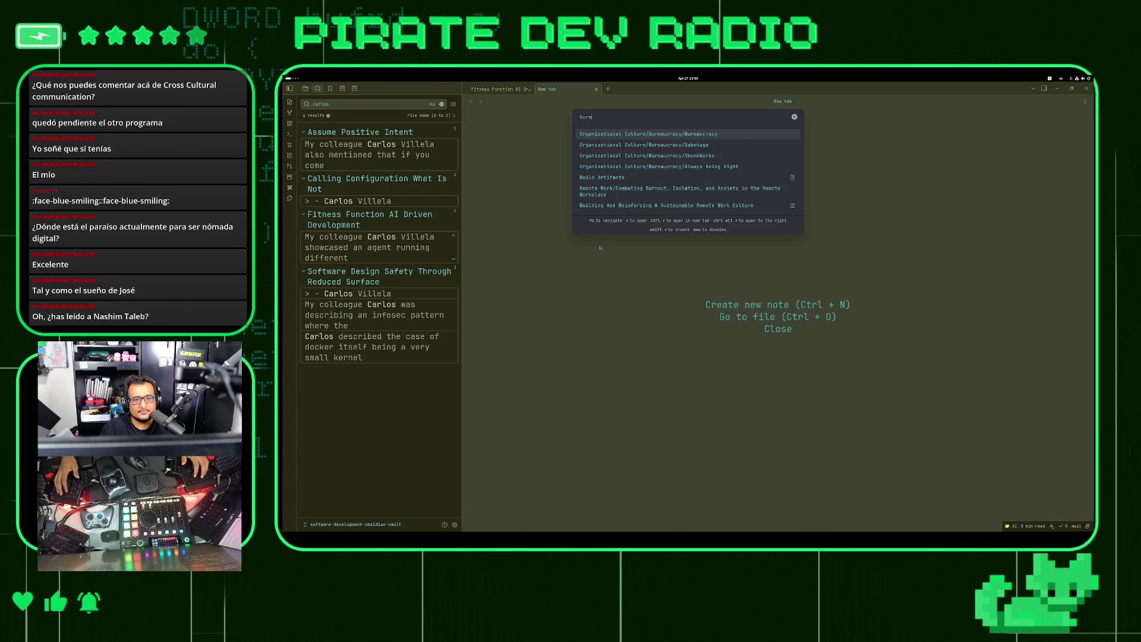
key(Return)
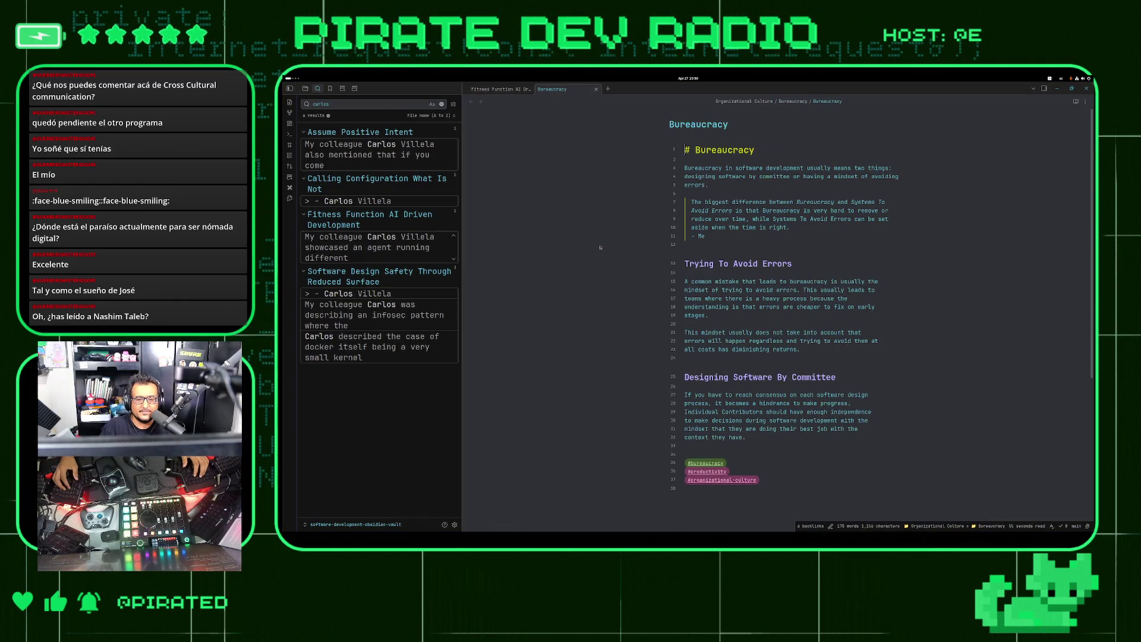
key(ctrl+shift+f)
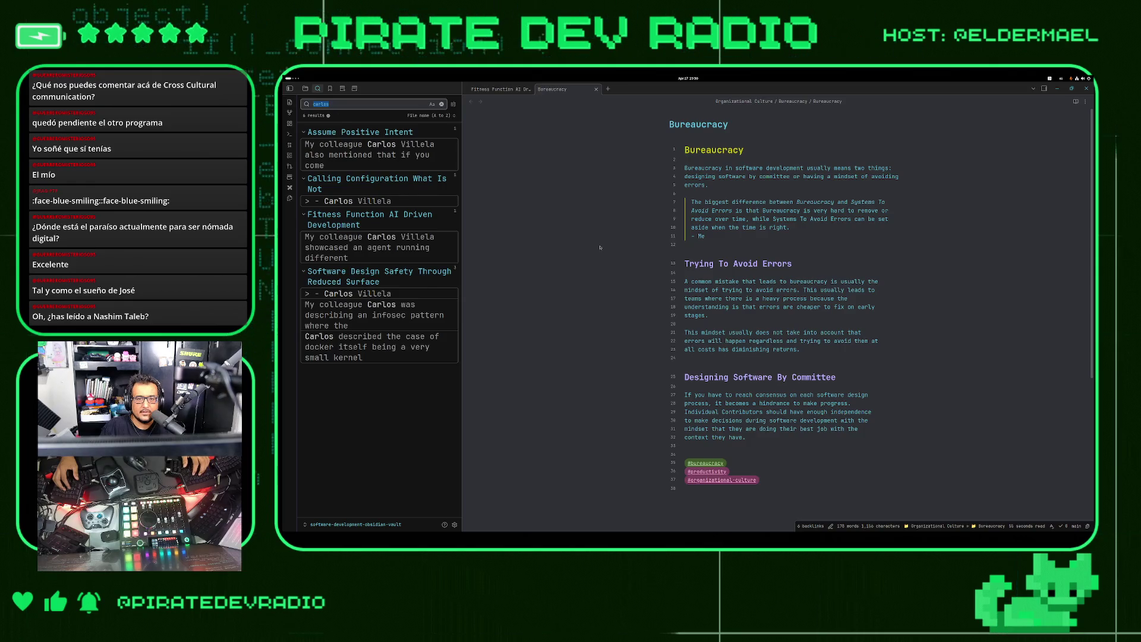
Search the vault for 'insurance', open Hypernormalization at its Insurance match, and select 'Consulting' in the list
text(insuranc)
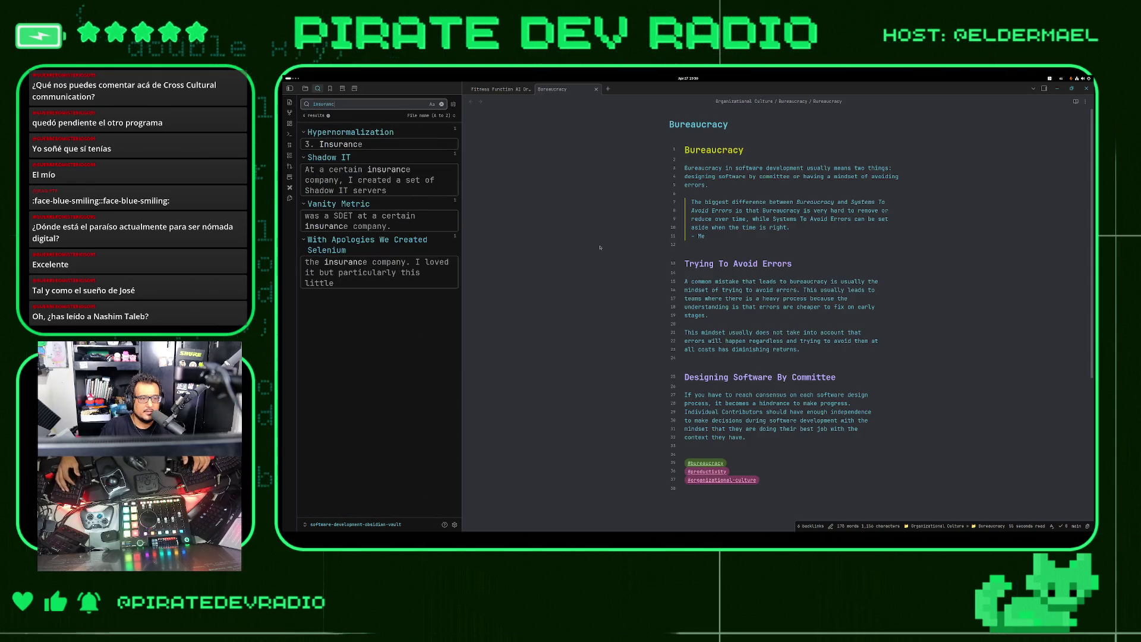
text(e)
key(Down)
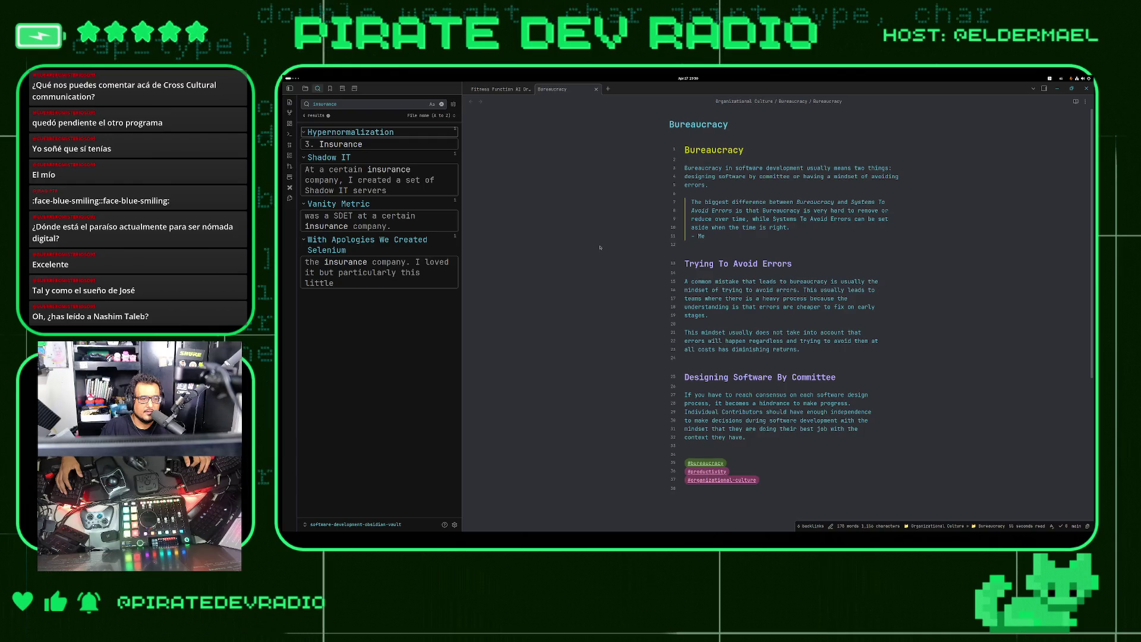
key(Return)
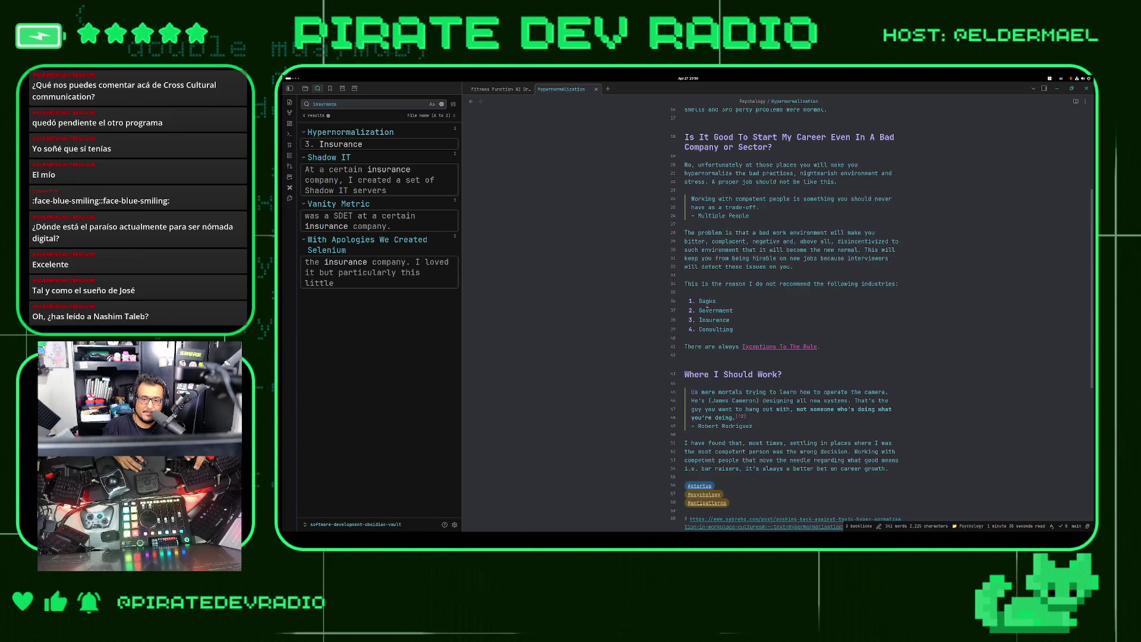
mouse_move(699, 301)
mouse_down()
mouse_move(752, 318)
mouse_move(758, 333)
mouse_up()
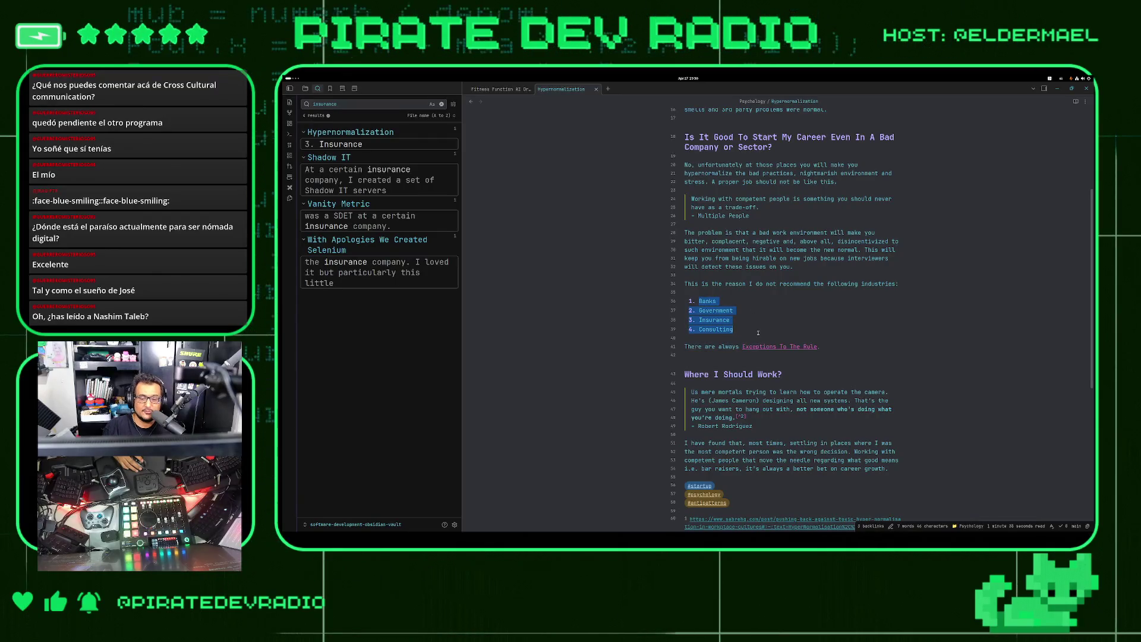
click(759, 333)
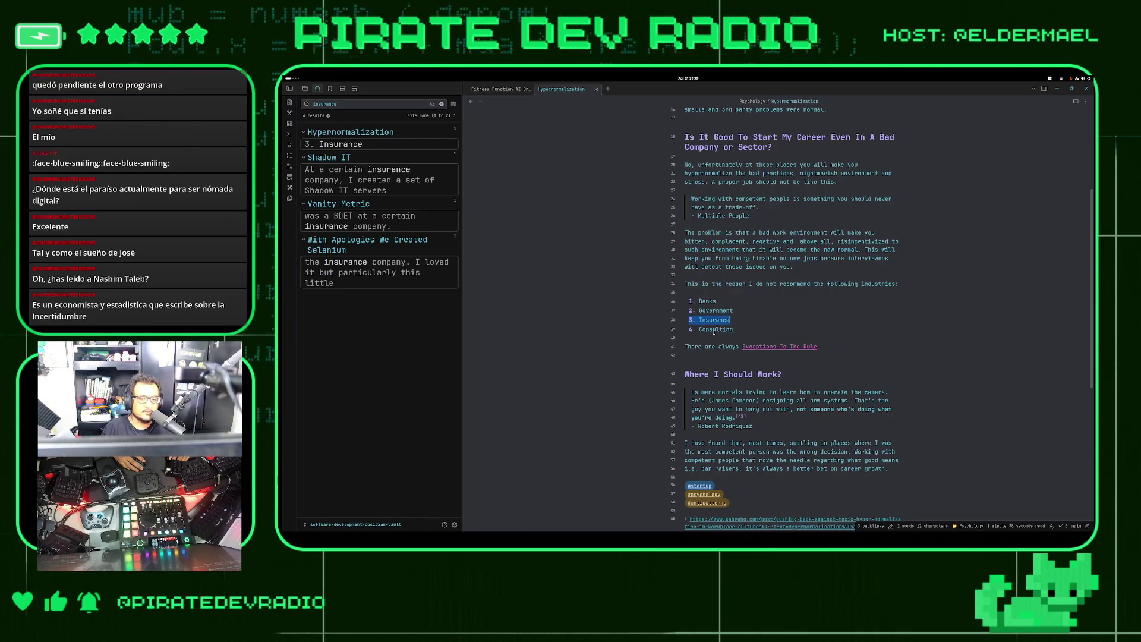
double_click(720, 329)
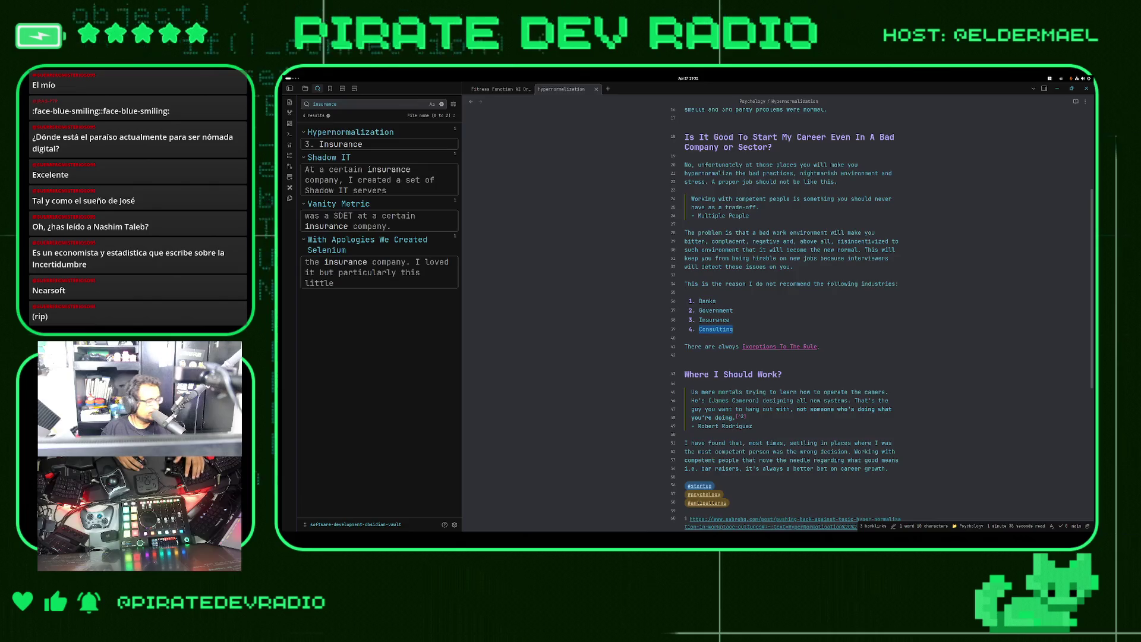
Reselect the word 'Consulting' in item 4 of the not-recommended industries list
key(super)
key(super)
key(super)
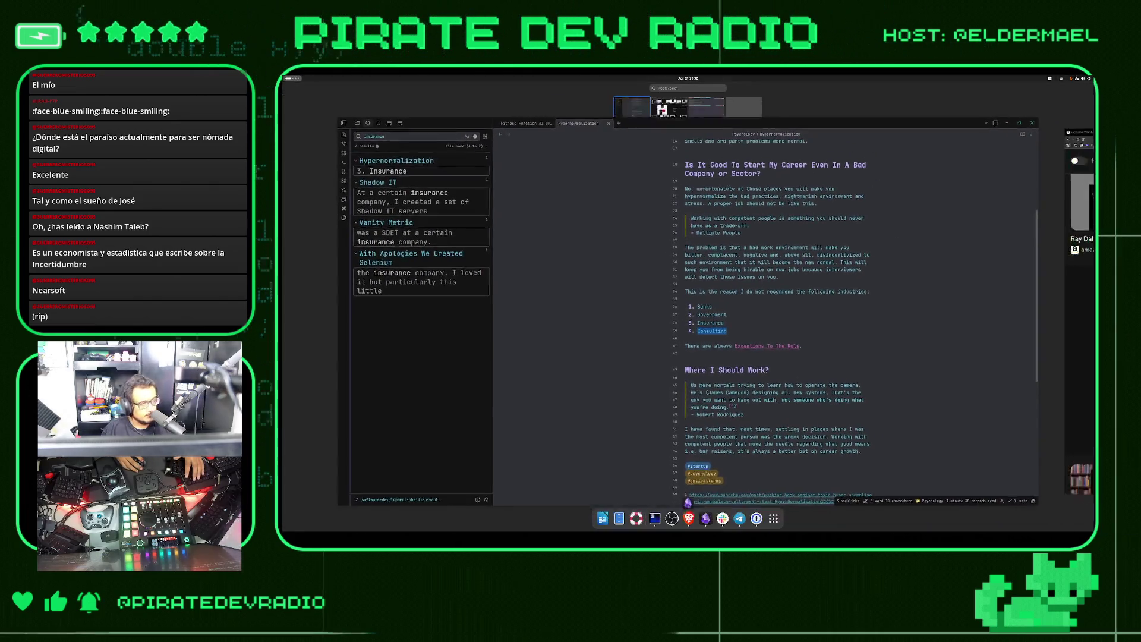
key(super)
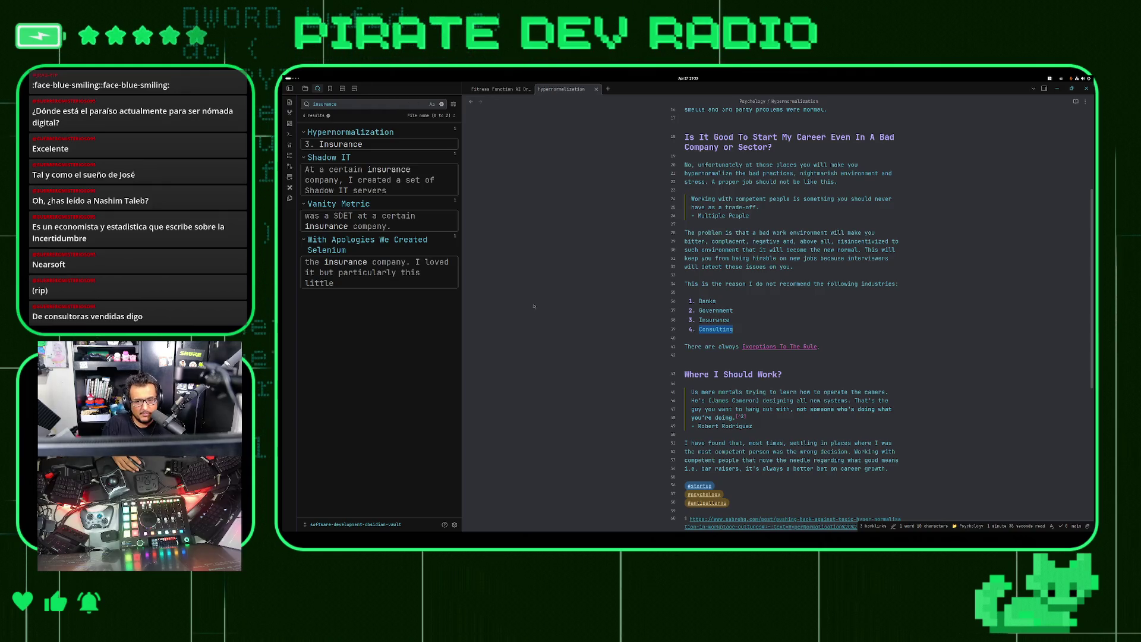
click(737, 329)
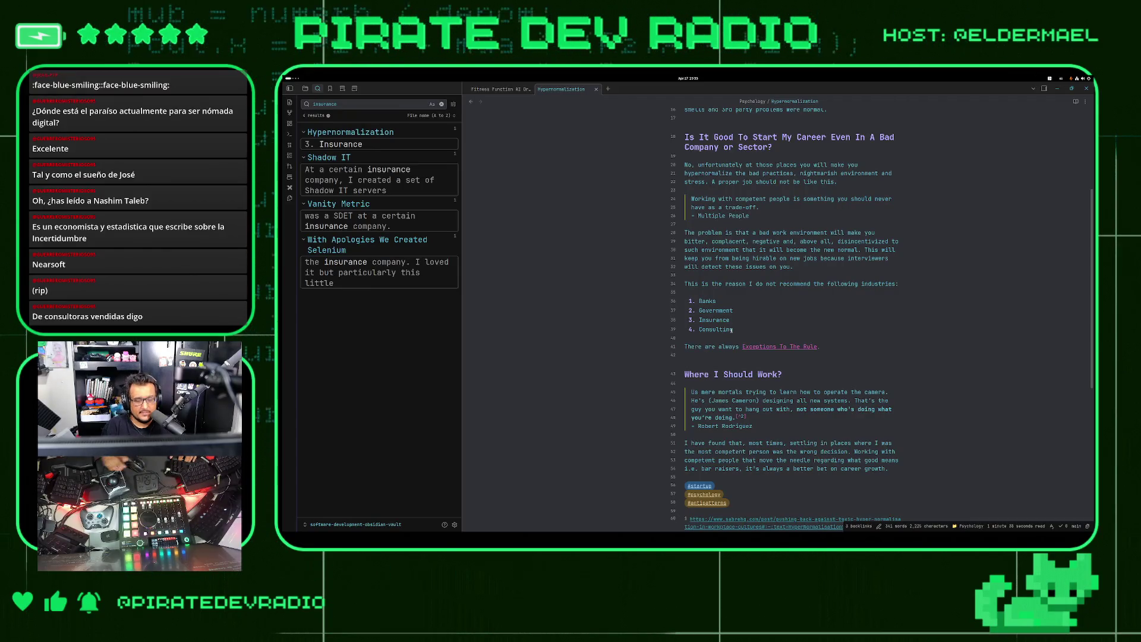
double_click(725, 329)
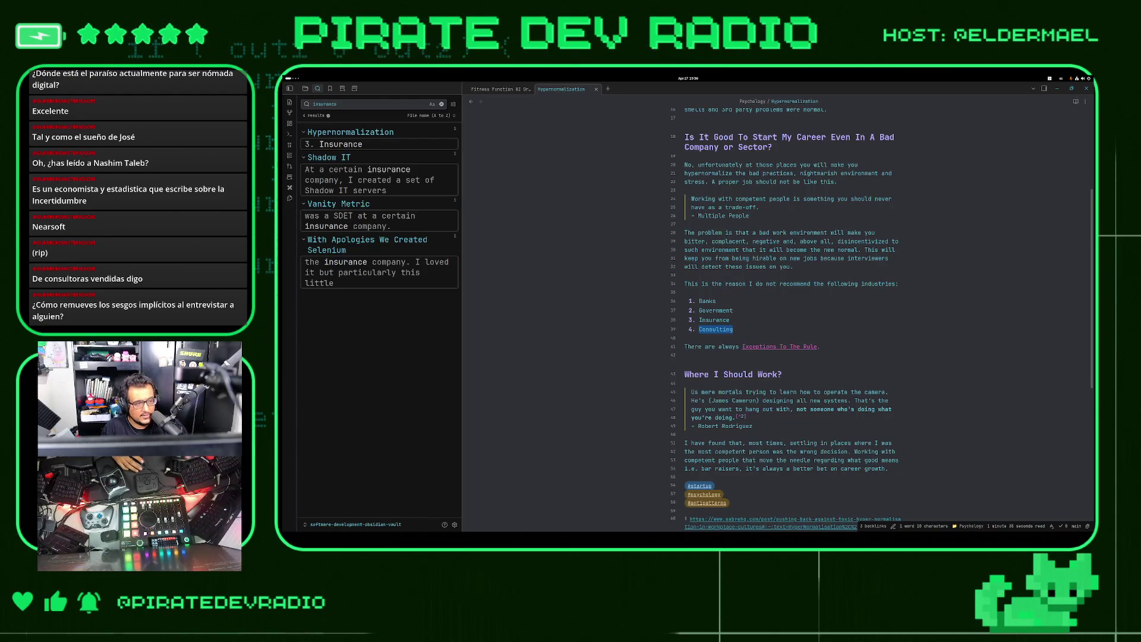
Deselect 'Consulting' and scroll down the Hypernormalization note
click(741, 324)
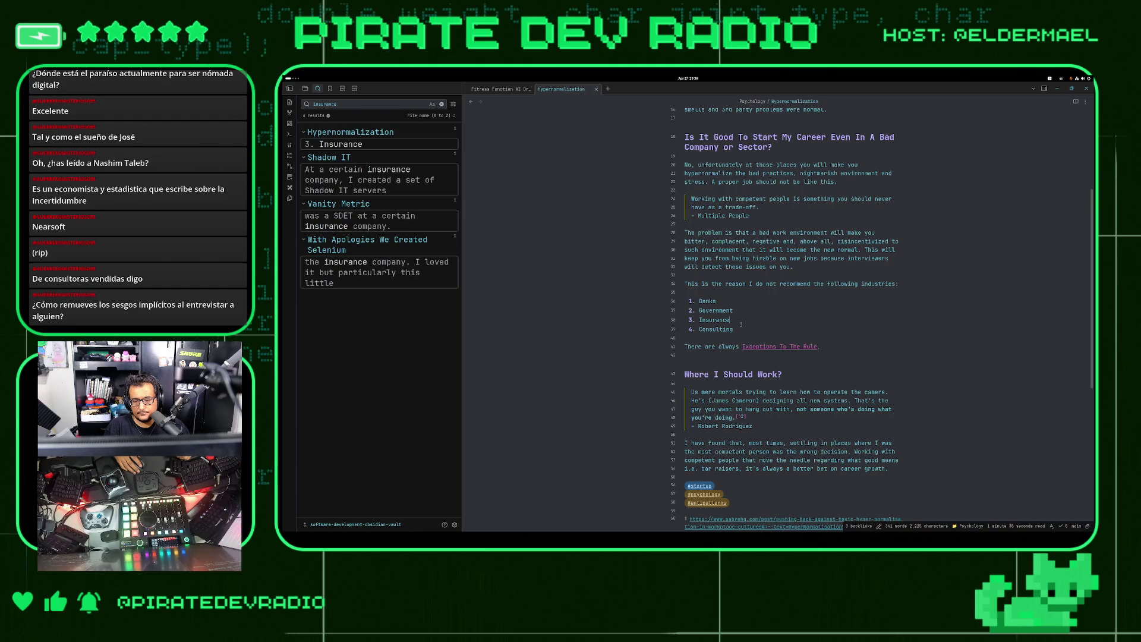
scroll(924, 412, down, 2)
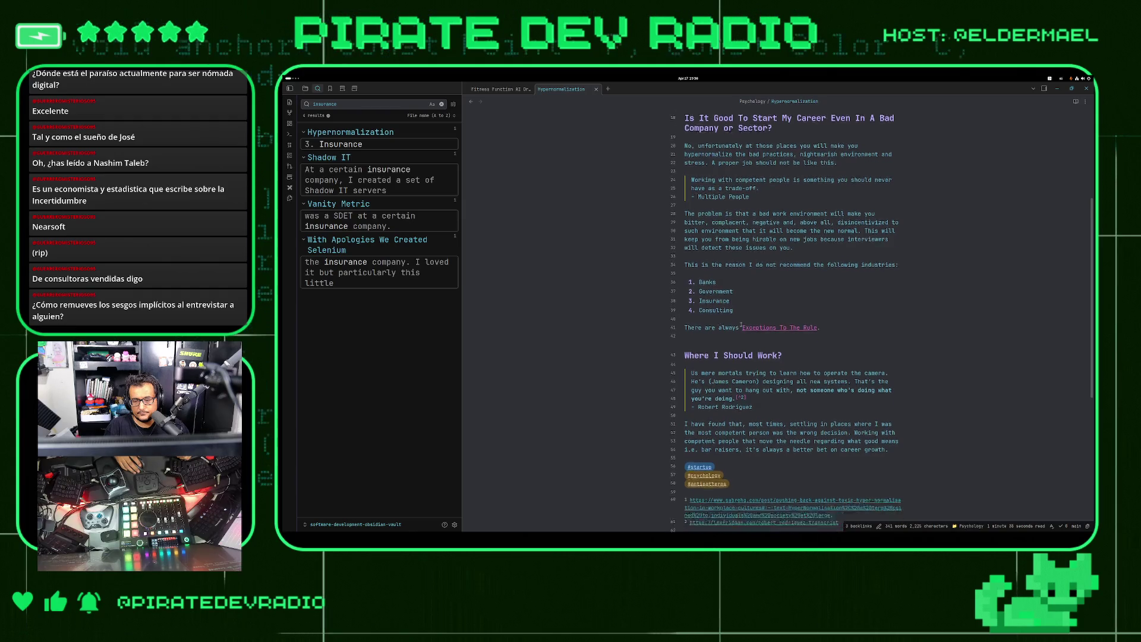
Type 'It's a rule with no exceptions.' after the career-growth paragraph and move it onto its own line
click(897, 415)
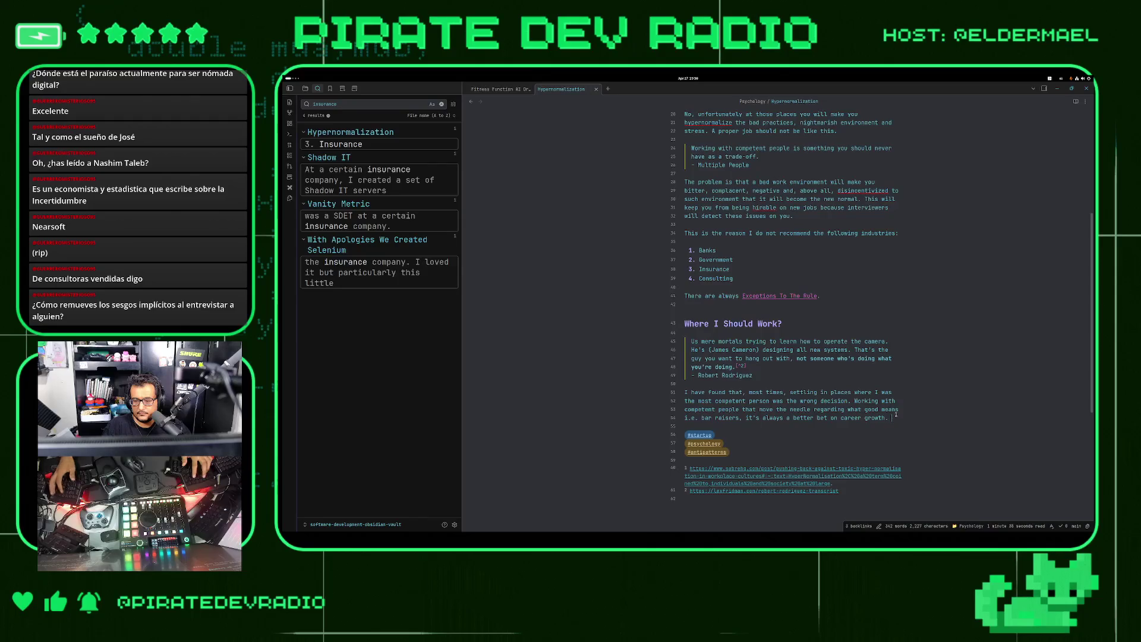
text(It's a ru)
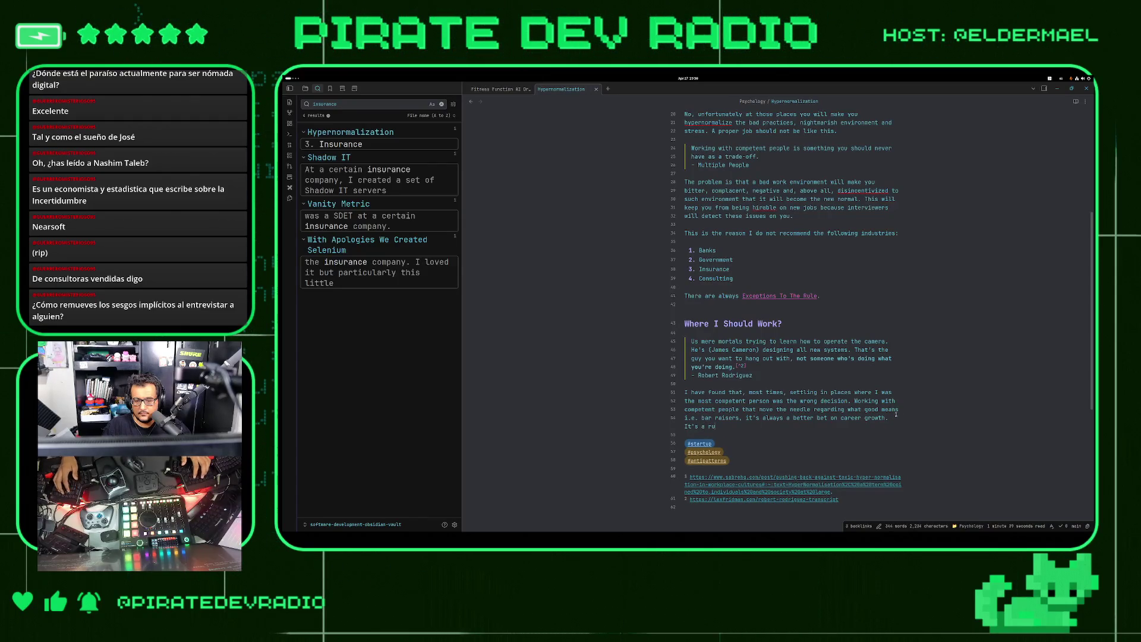
text(le with no trad)
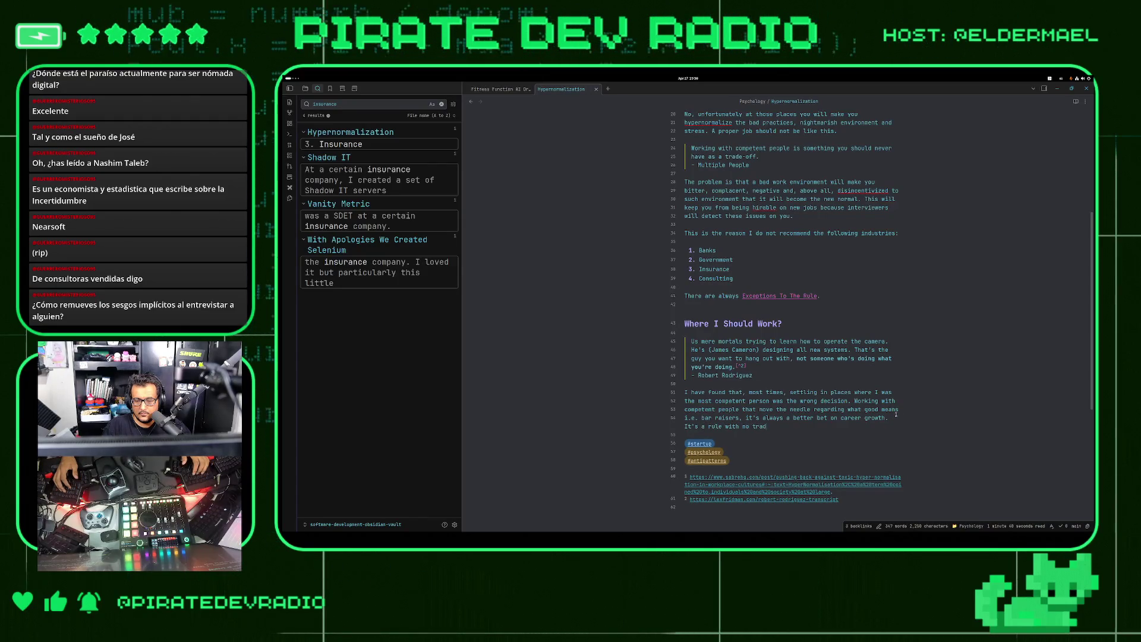
text(eoffs.)
key(ctrl+shift+Left)
key(ctrl+shift+Left)
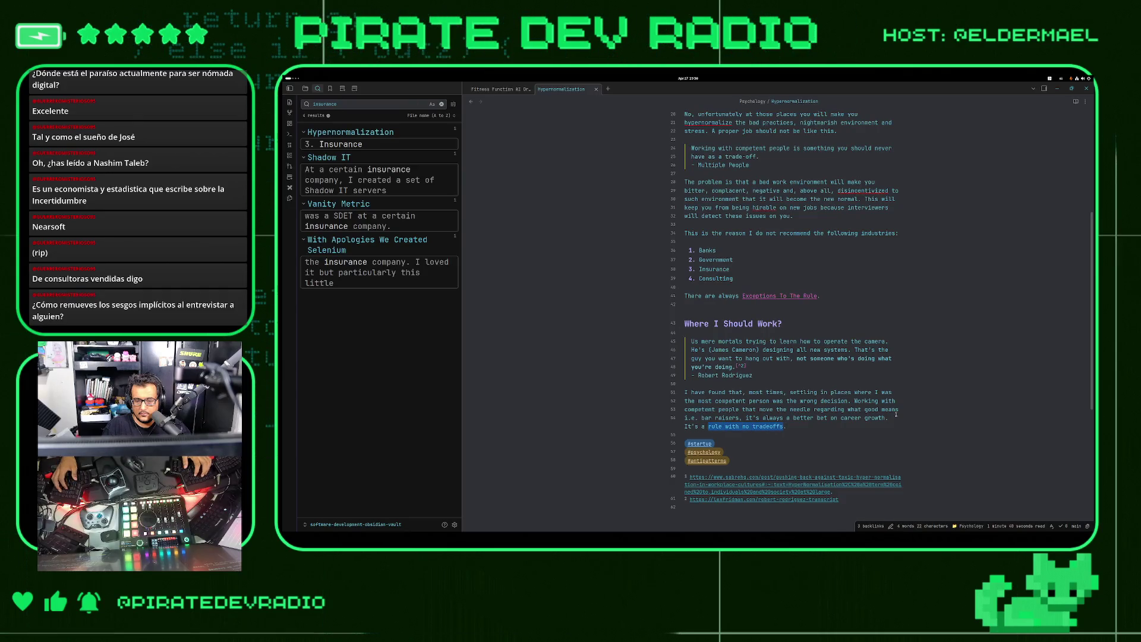
text(rule with no exception)
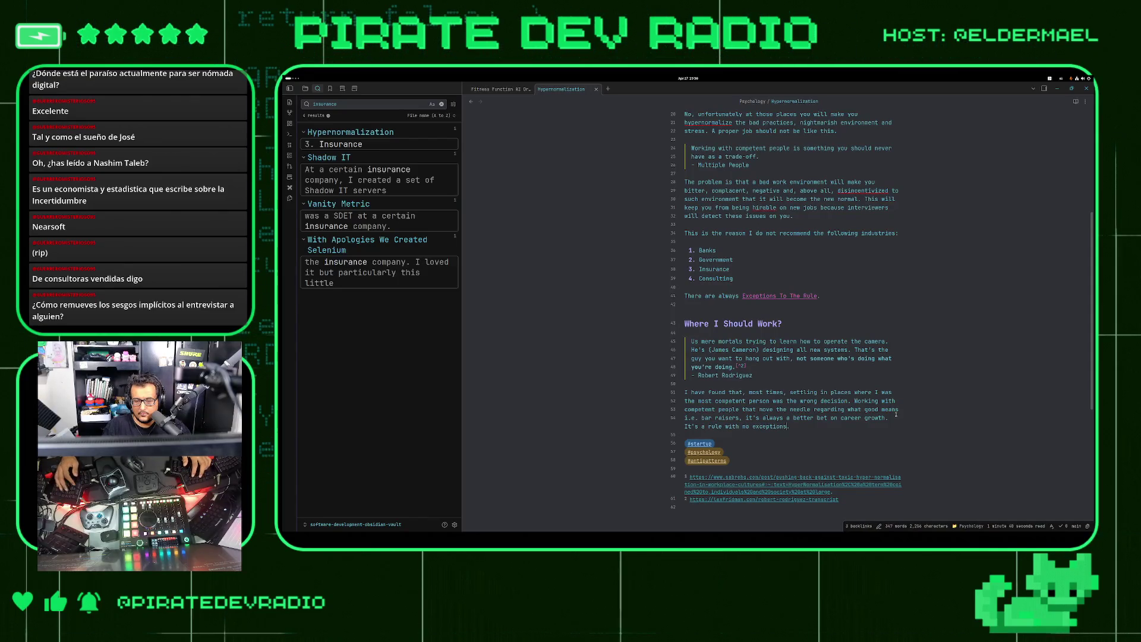
key(Home)
key(Return)
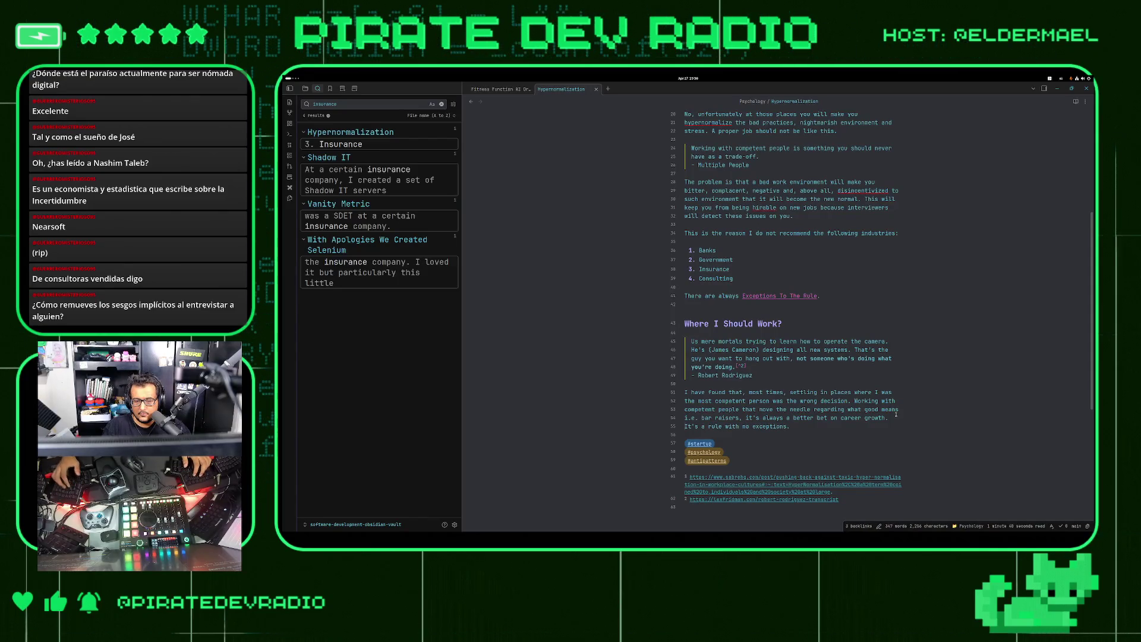
key(Right)
key(Right)
key(Right)
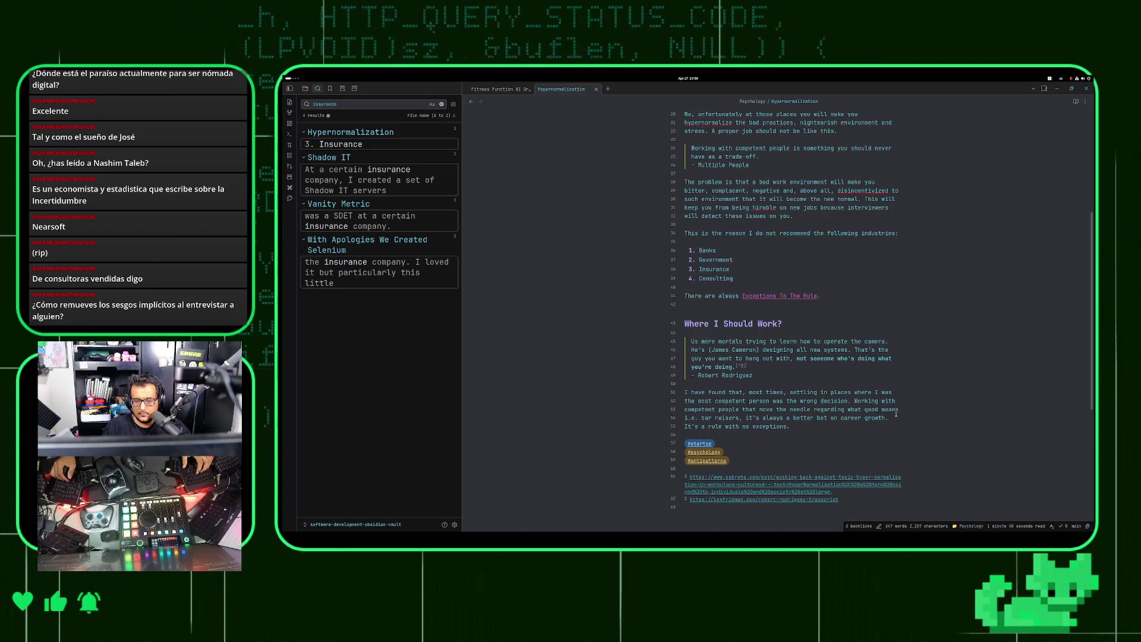
key(ctrl+p)
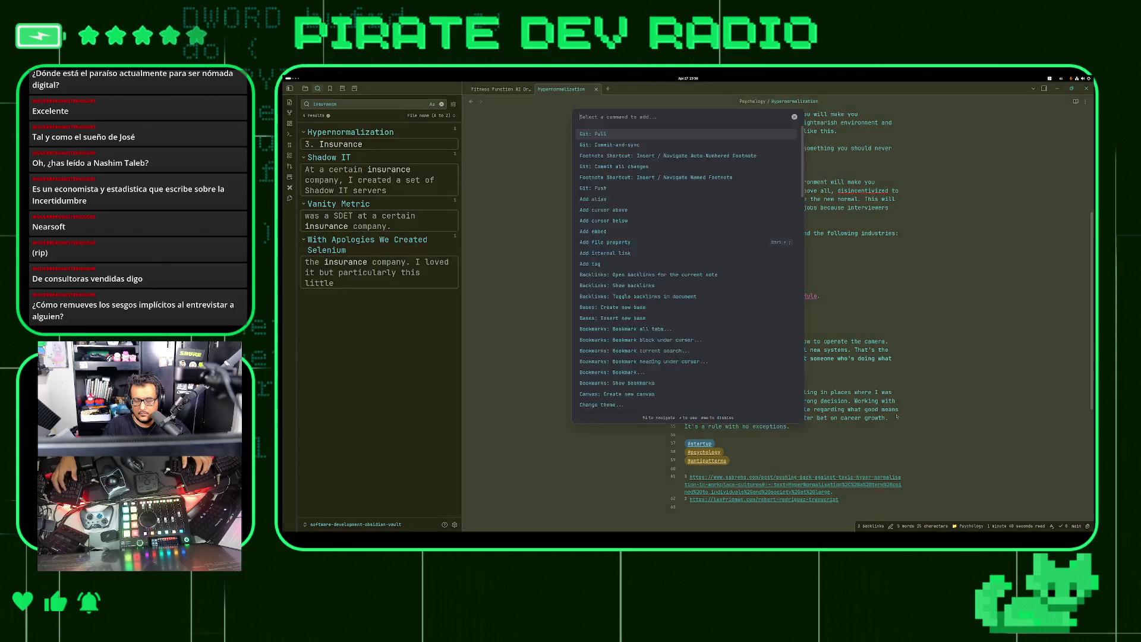
Try wrapping the phrase in a link via the command palette's insert link, then remove the stray characters
text(f)
key(BackSpace)
text(insert link)
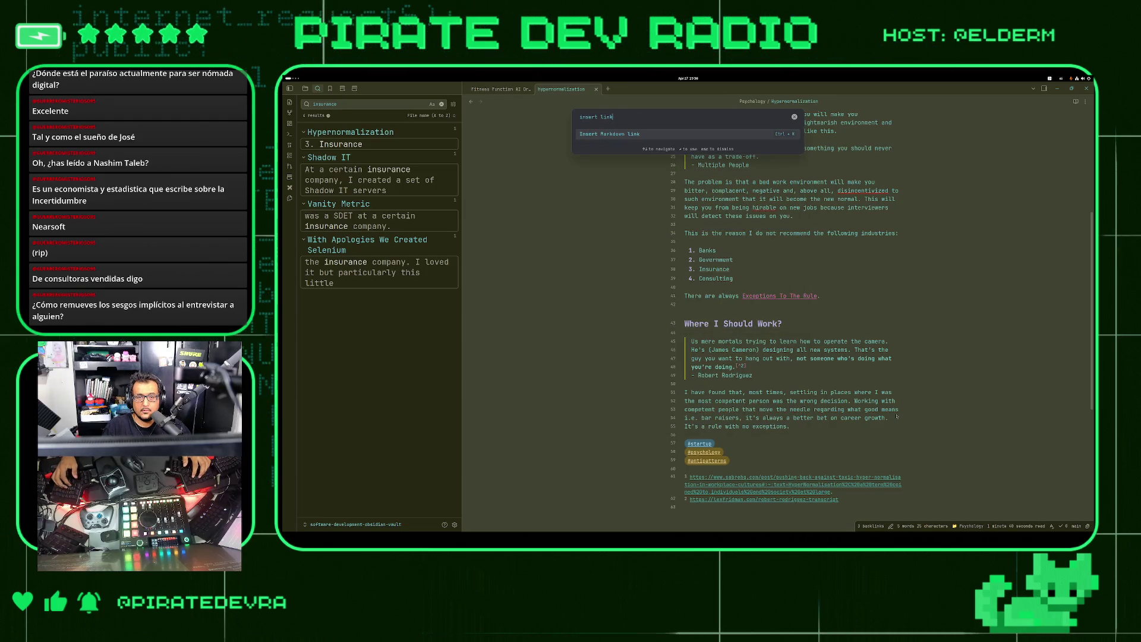
key(Return)
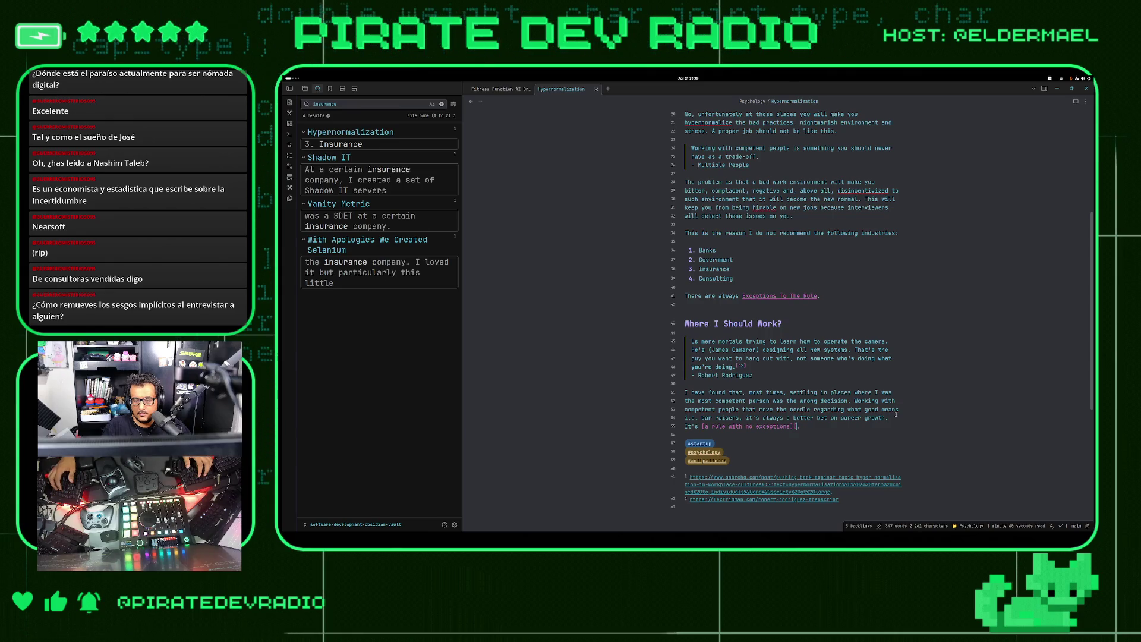
text([[)
key(Escape)
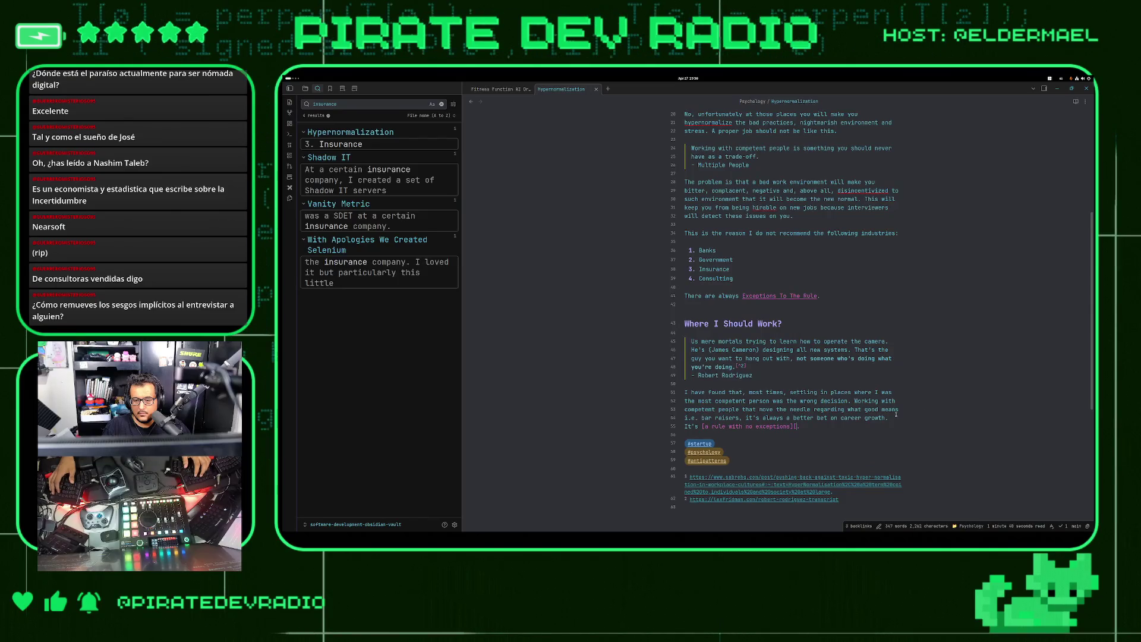
key(BackSpace)
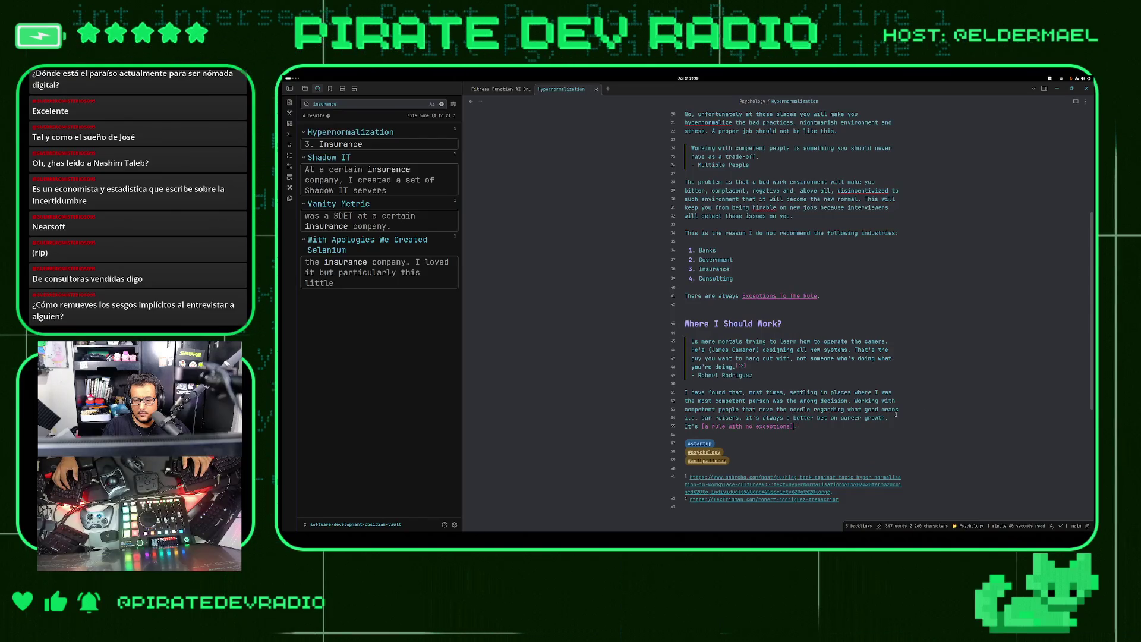
Link 'a rule with no exceptions' to Exceptions To The Rule, keeping the phrase as display text
key(ctrl+p)
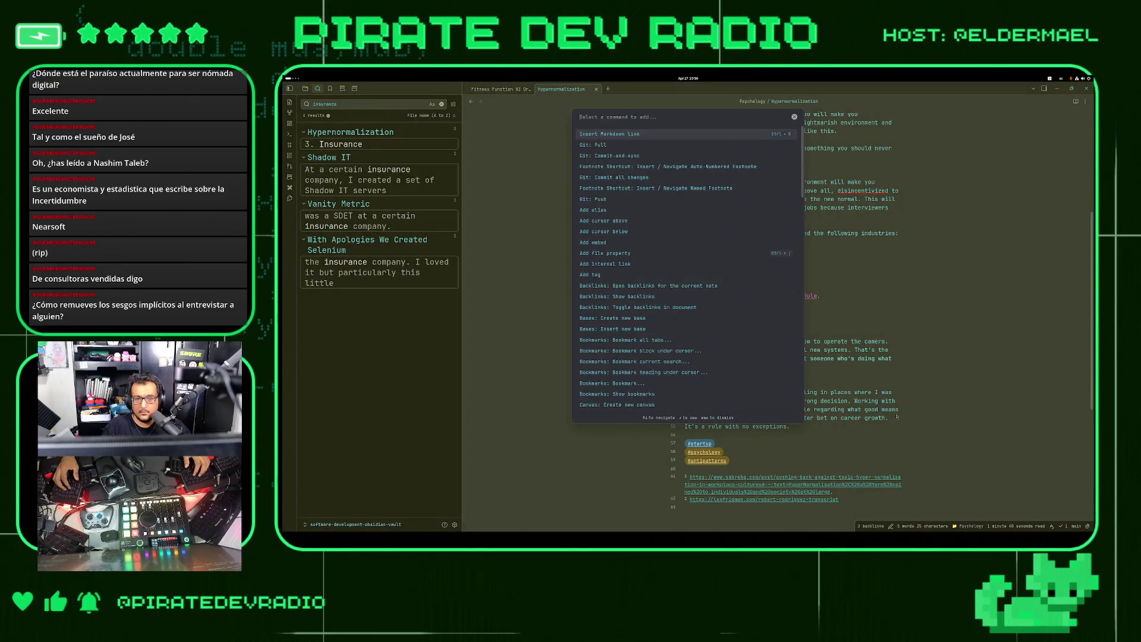
text(link)
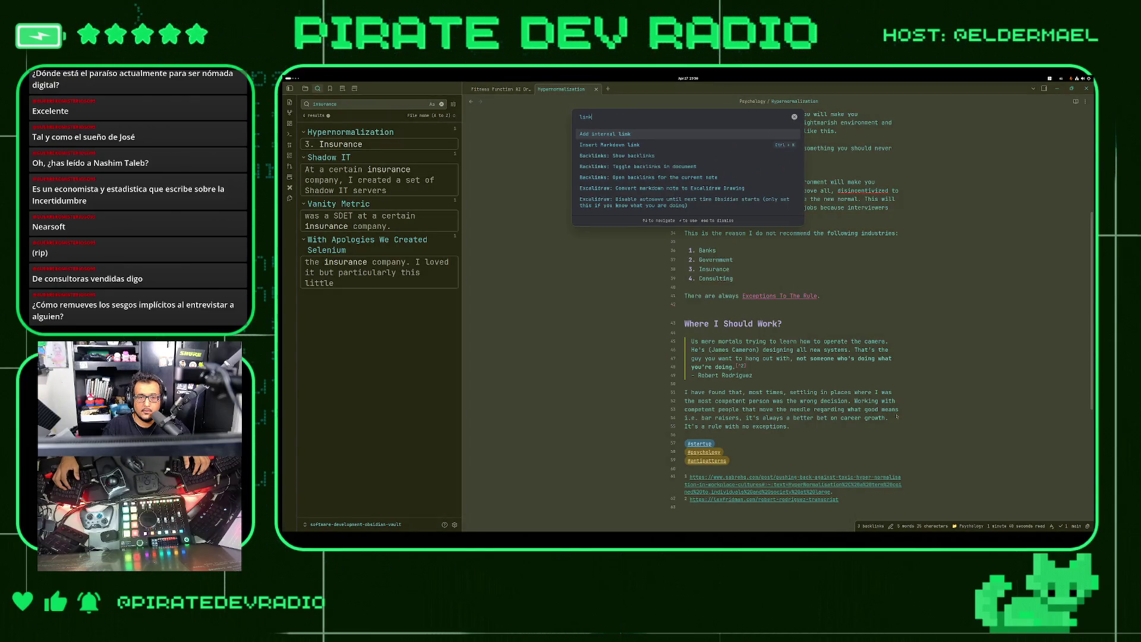
key(Return)
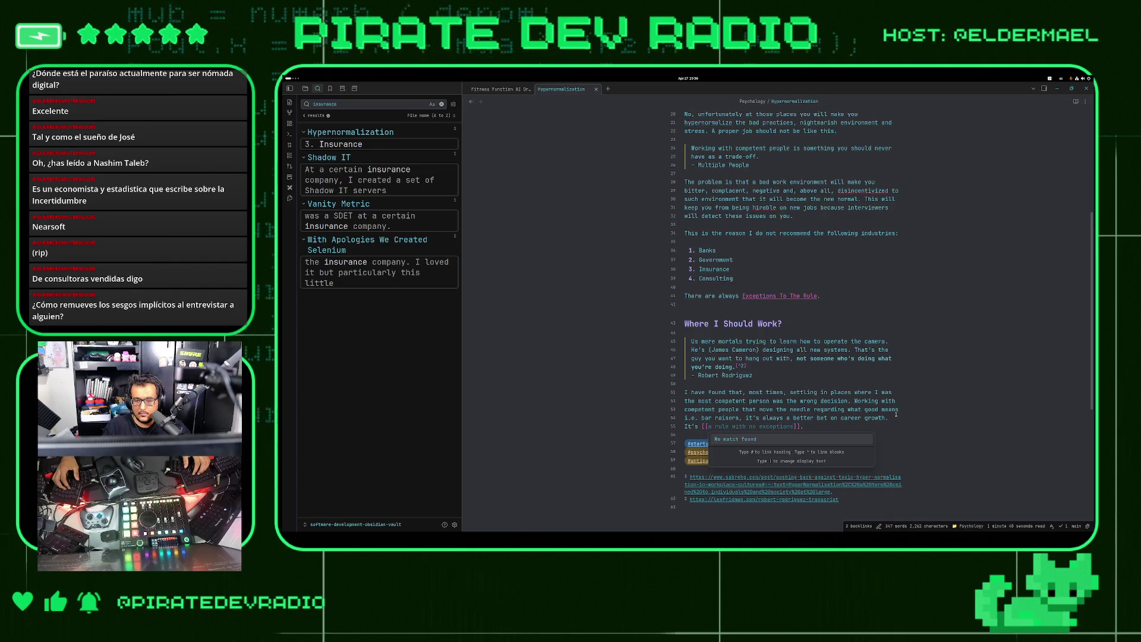
text(ru)
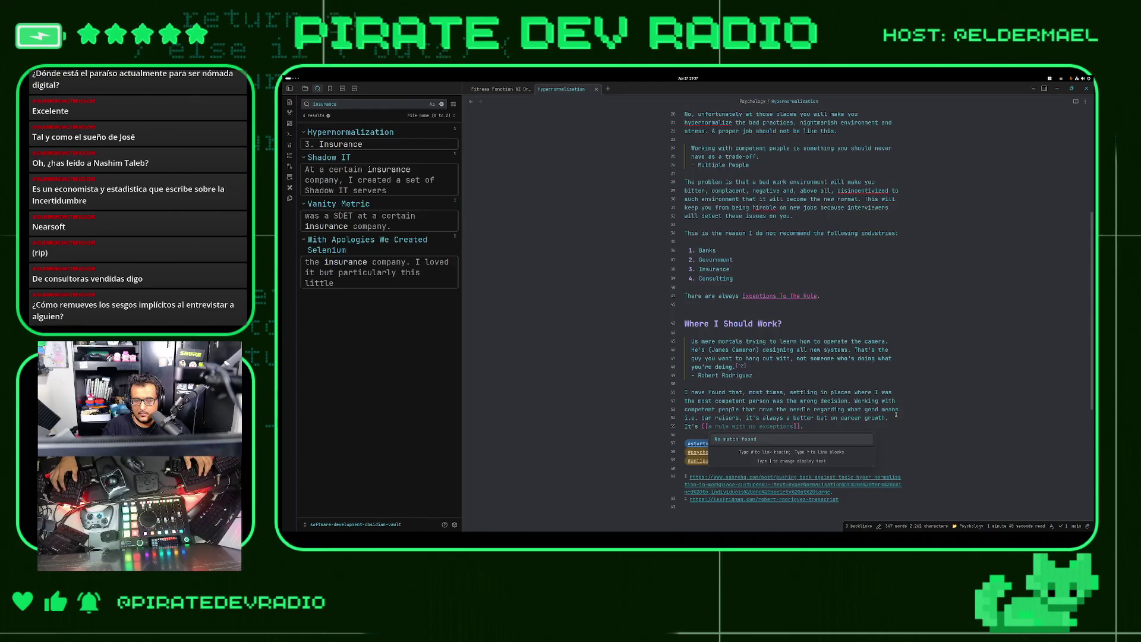
key(ctrl+Left)
key(ctrl+Left)
key(ctrl+Left)
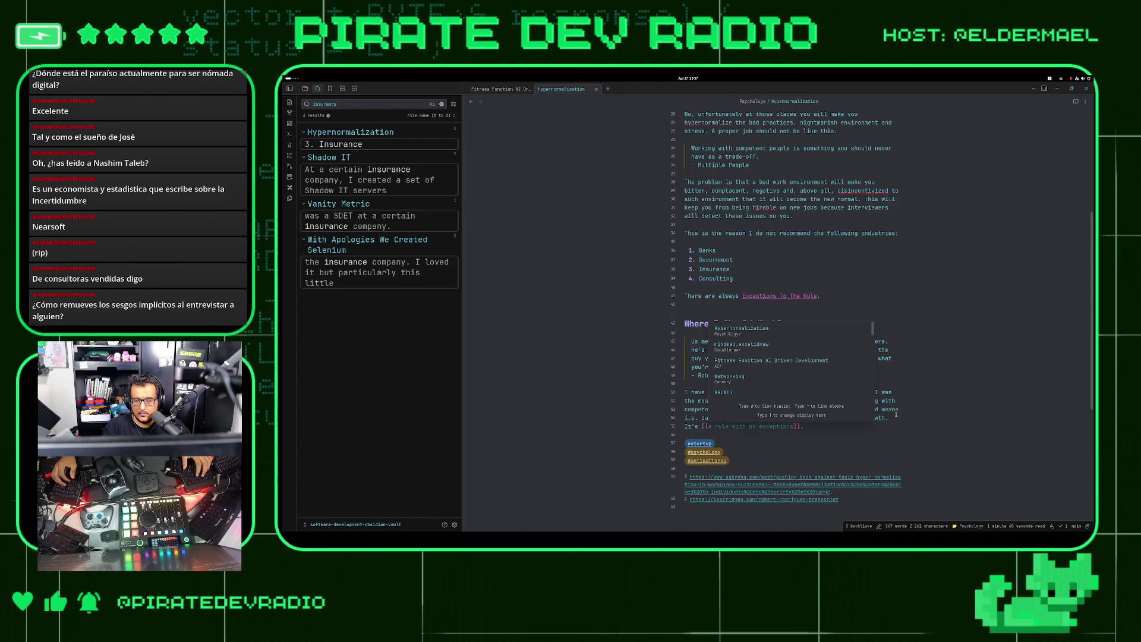
text(|Rul)
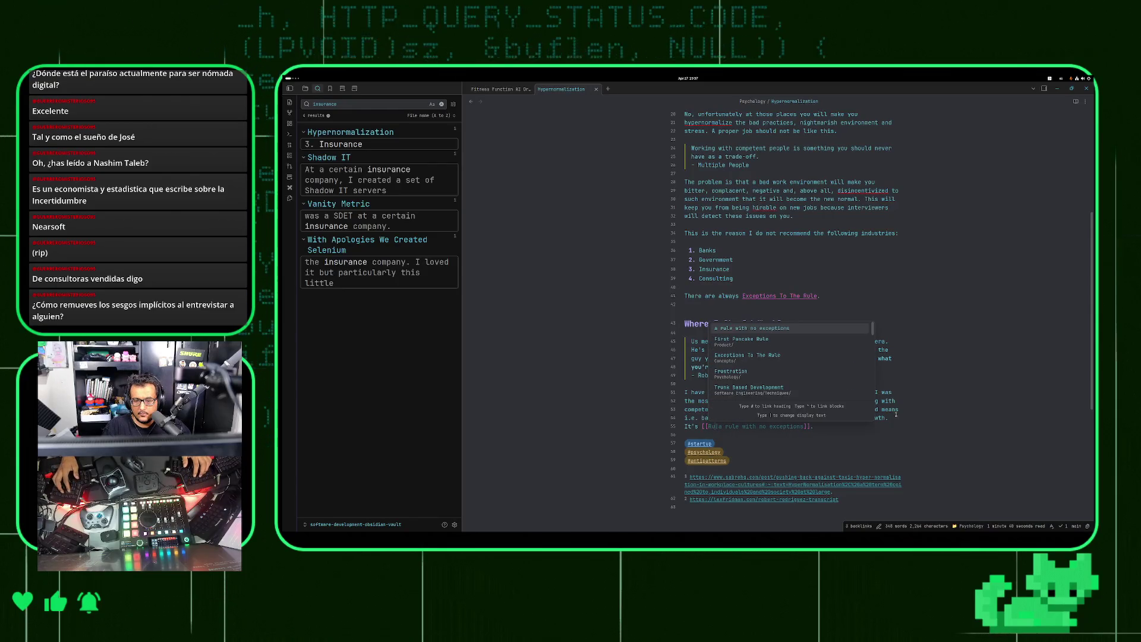
text(es)
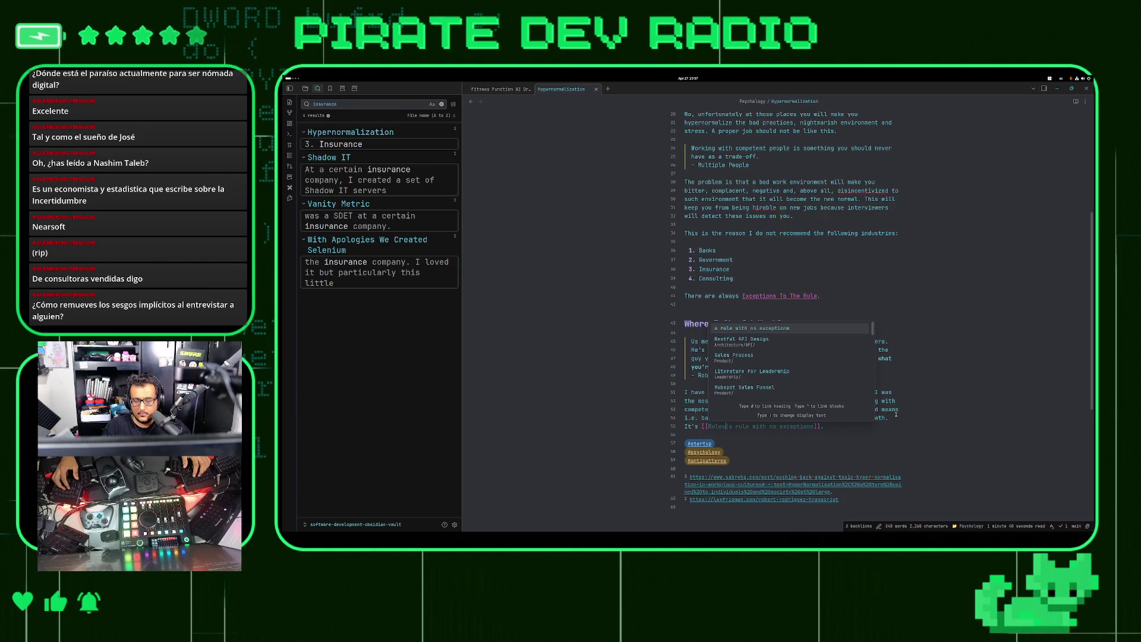
text( and)
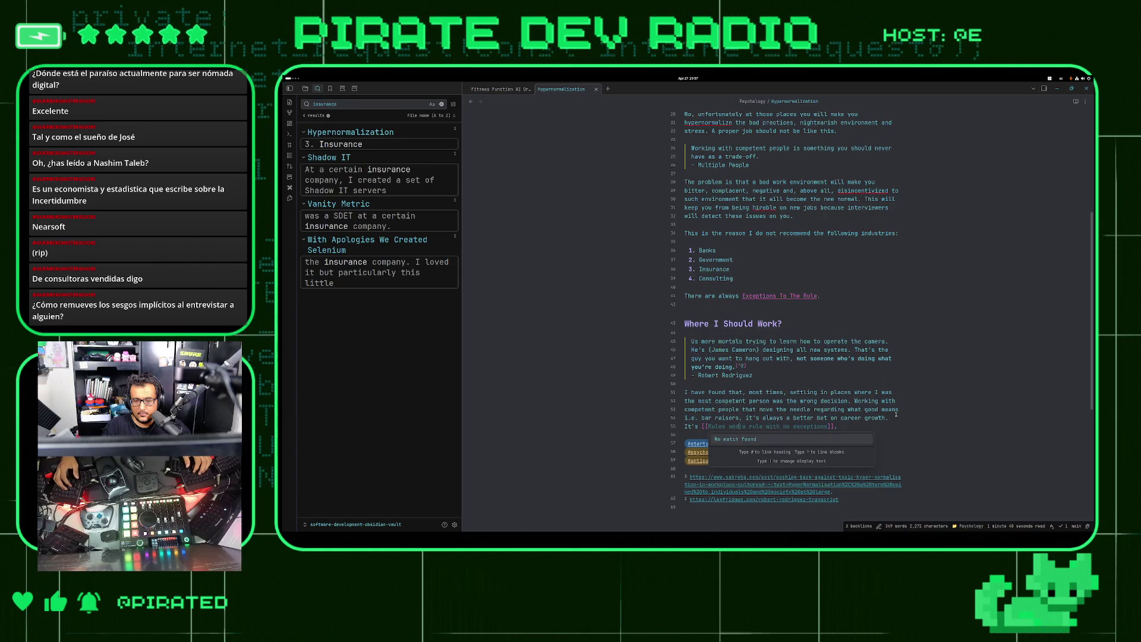
key(BackSpace)
key(BackSpace)
key(BackSpace)
key(BackSpace)
key(BackSpace)
key(BackSpace)
text(Exceptio)
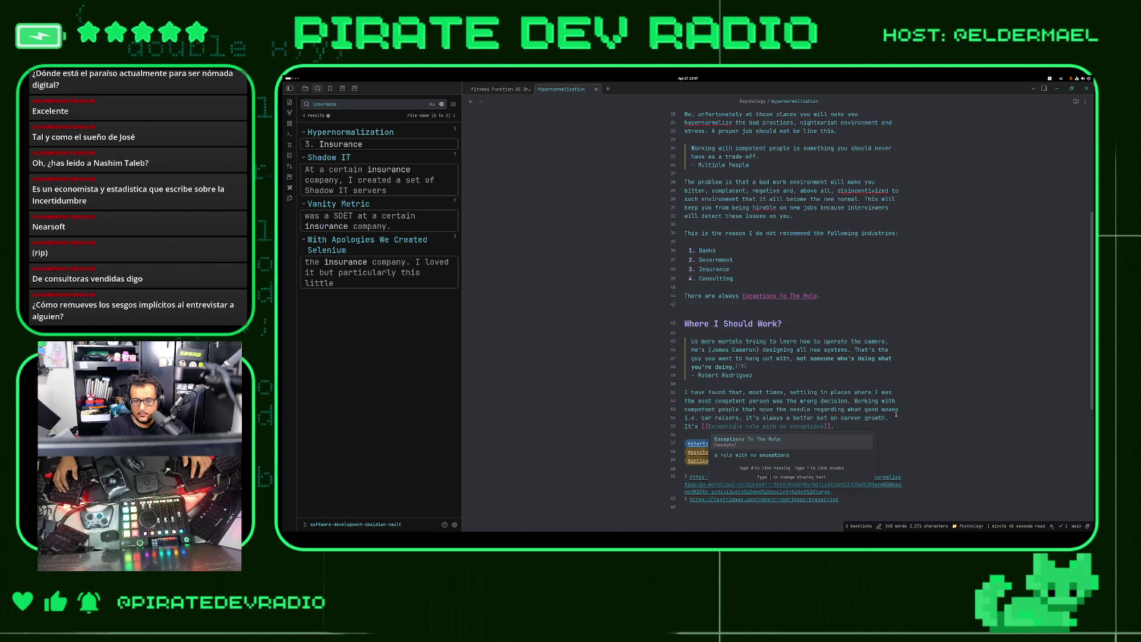
key(Return)
key(End)
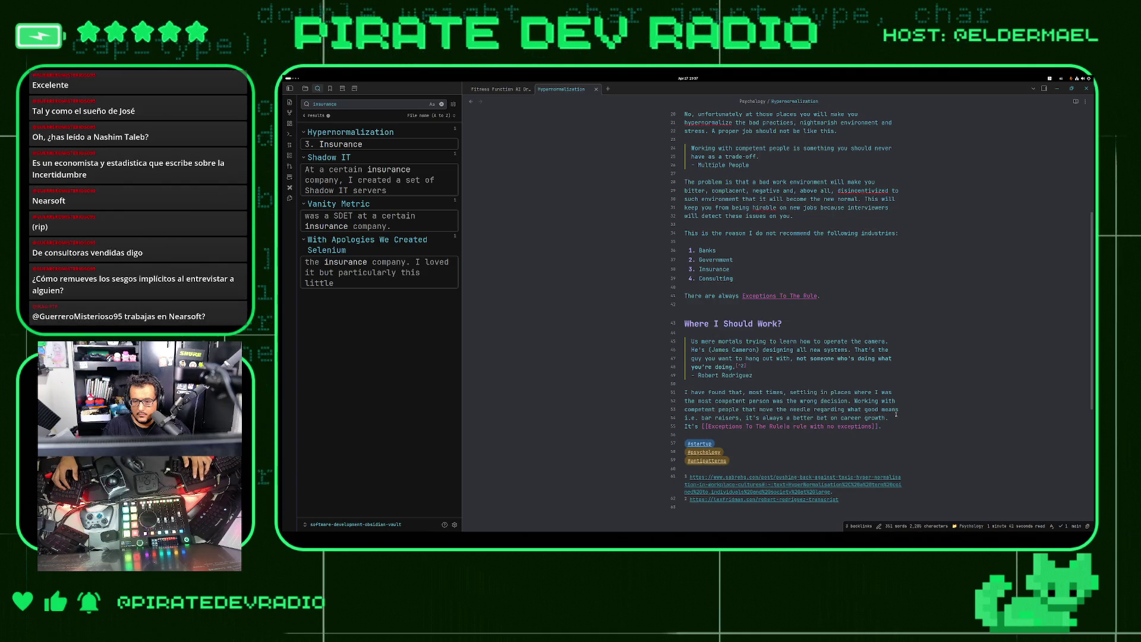
Save the tidied linked sentence and switch to the browser's Ray Dalio books image results
key(ctrl+s)
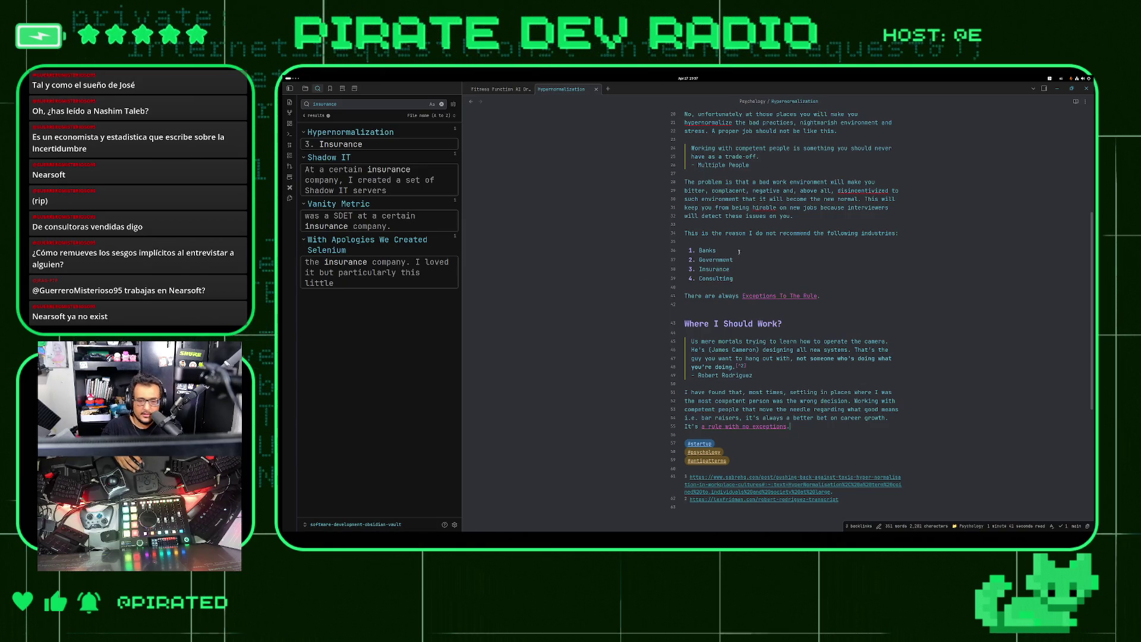
key(super)
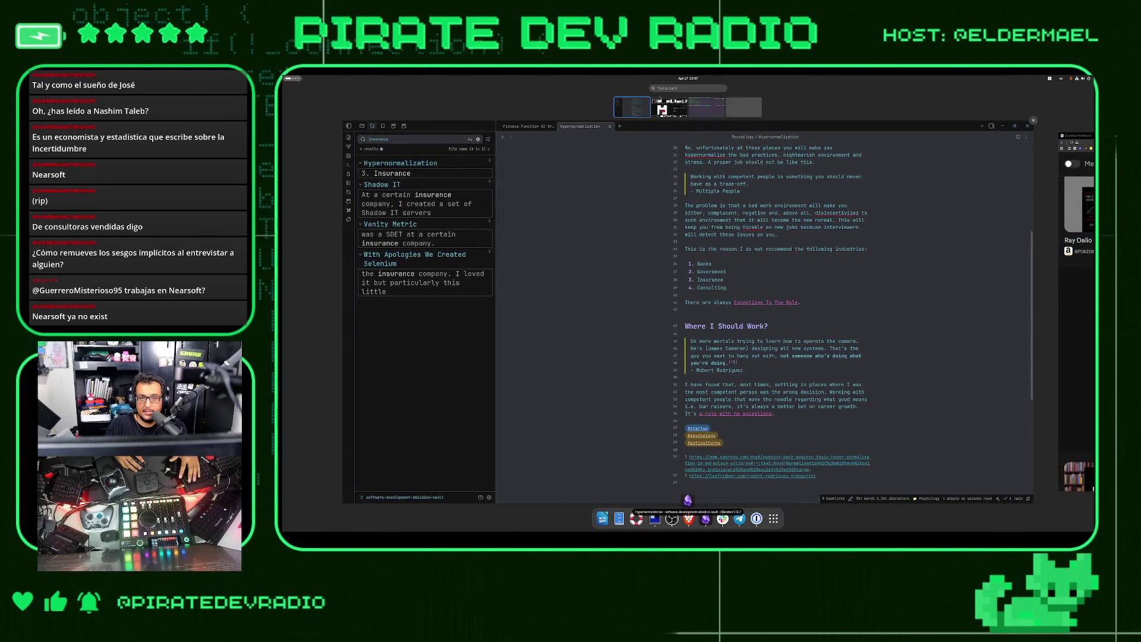
click(660, 99)
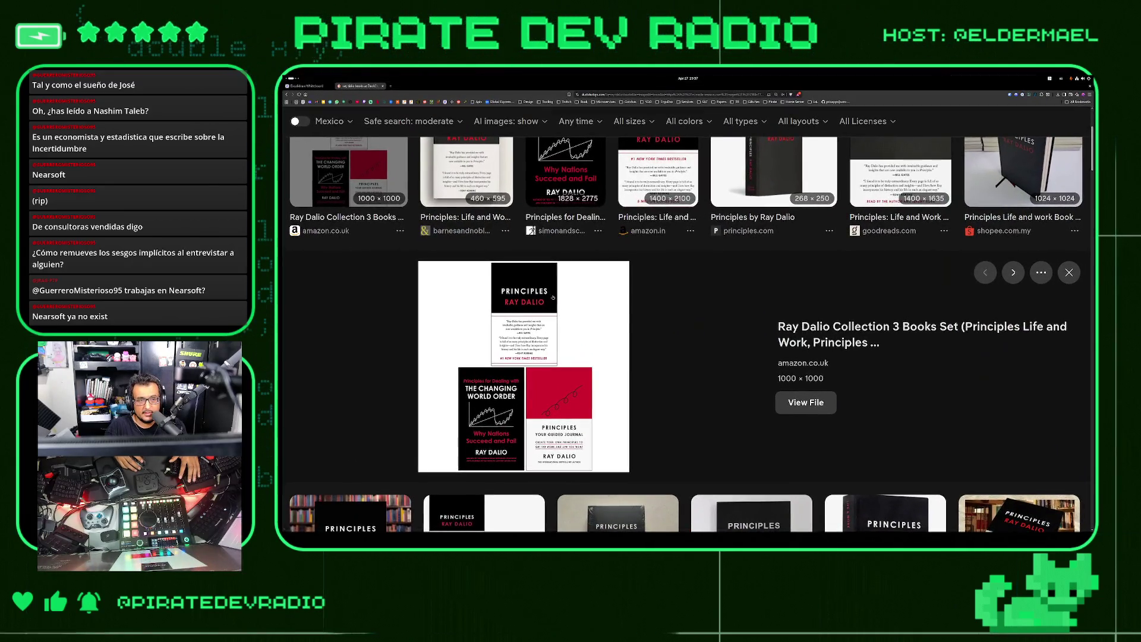